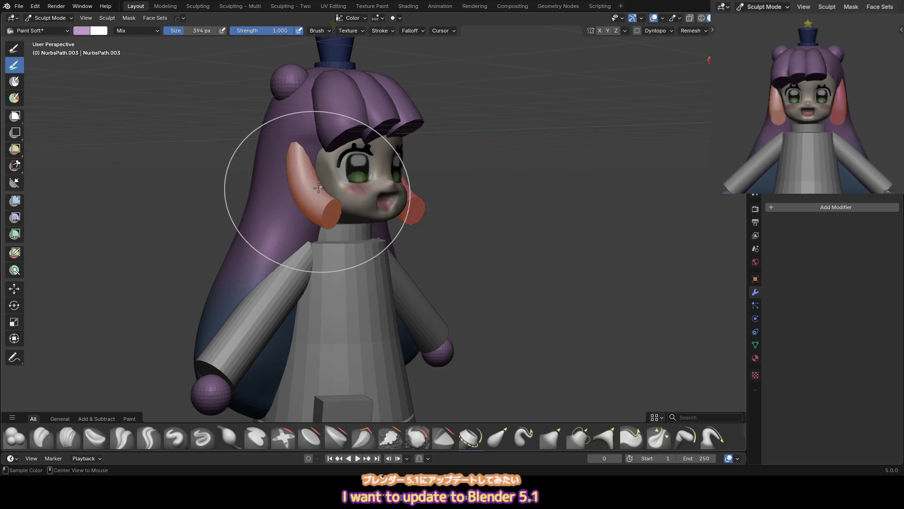
# Return to Object Mode, view the whole character from the front, and save as 20_slime.blend
pyautogui.press('KP_1')
pyautogui.hotkey('ctrl', 'Tab')
pyautogui.hotkey('alt', 'a')
pyautogui.hotkey('ctrl', 's')
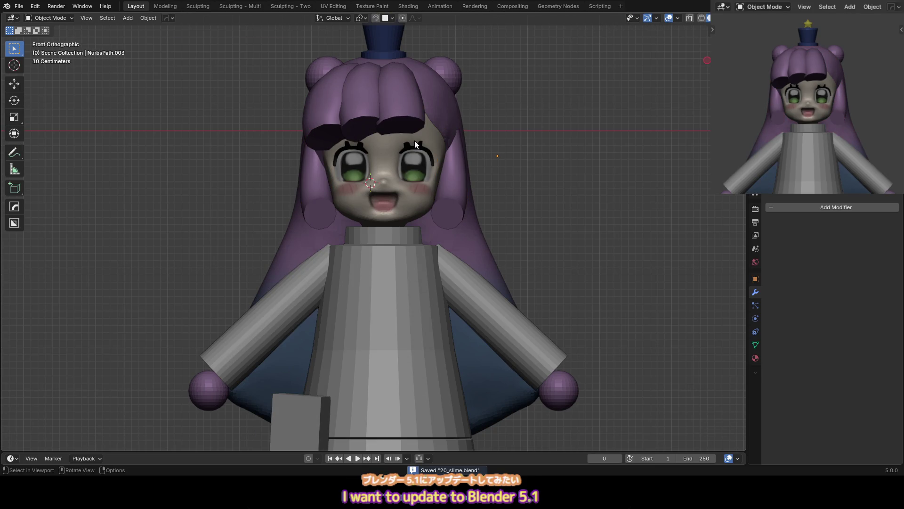
pyautogui.scroll(-2, 471, 122)
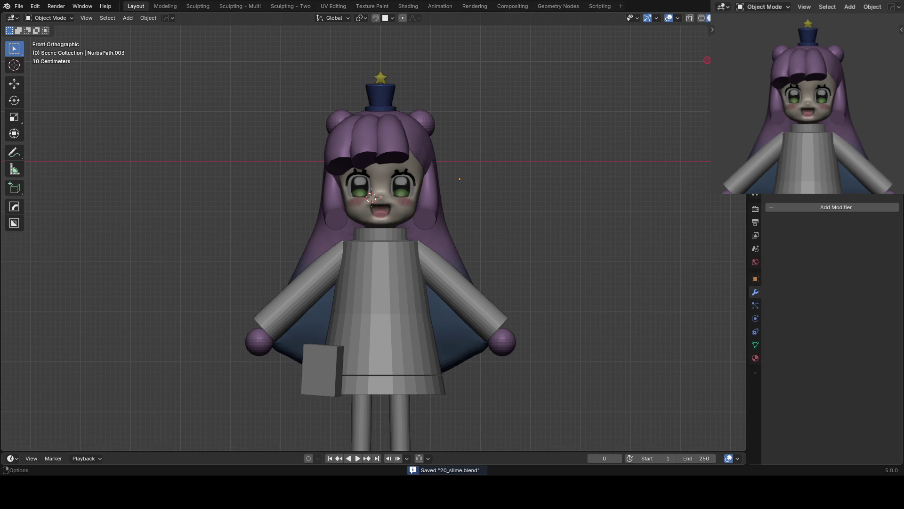
# Switch the preview viewport's lighting from MatCap to Studio and choose a studio light
pyautogui.click(711, 18)
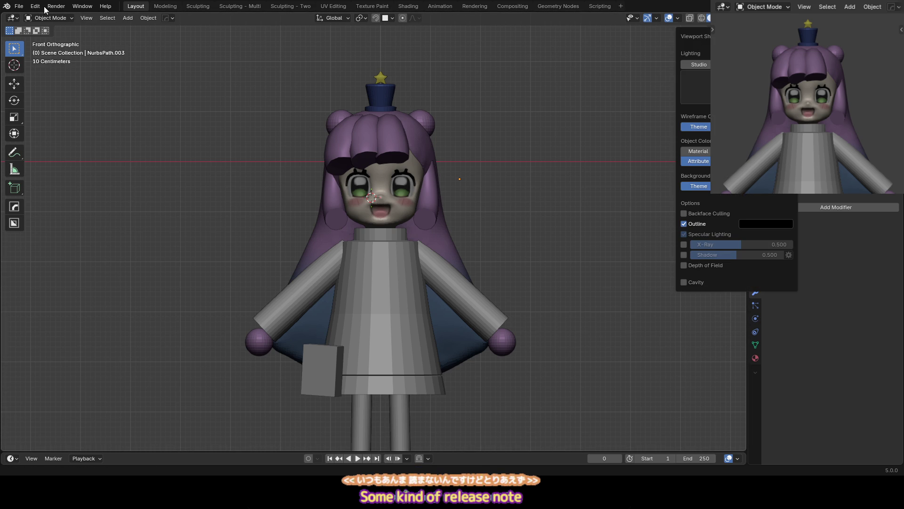
pyautogui.scroll(-2, 860, 9)
pyautogui.scroll(-3, 859, 8)
pyautogui.scroll(-3, 854, 8)
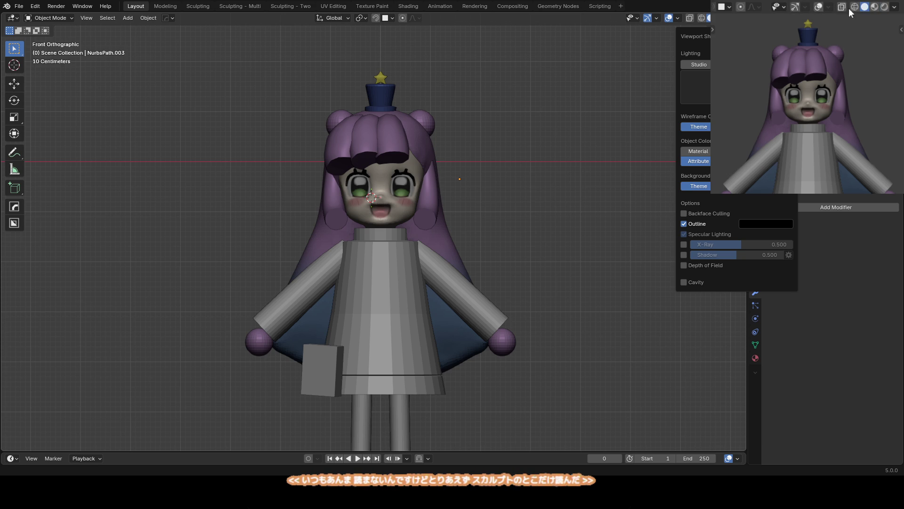
pyautogui.click(894, 6)
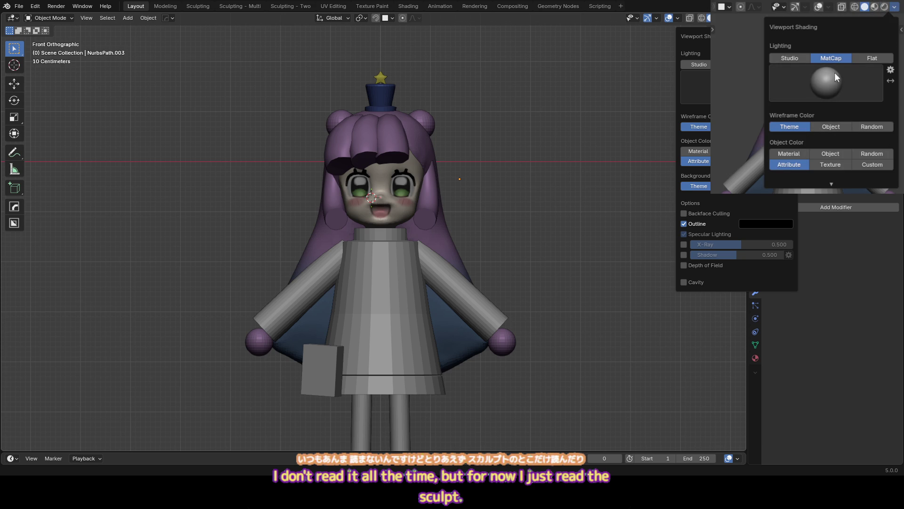
pyautogui.click(788, 60)
pyautogui.click(824, 80)
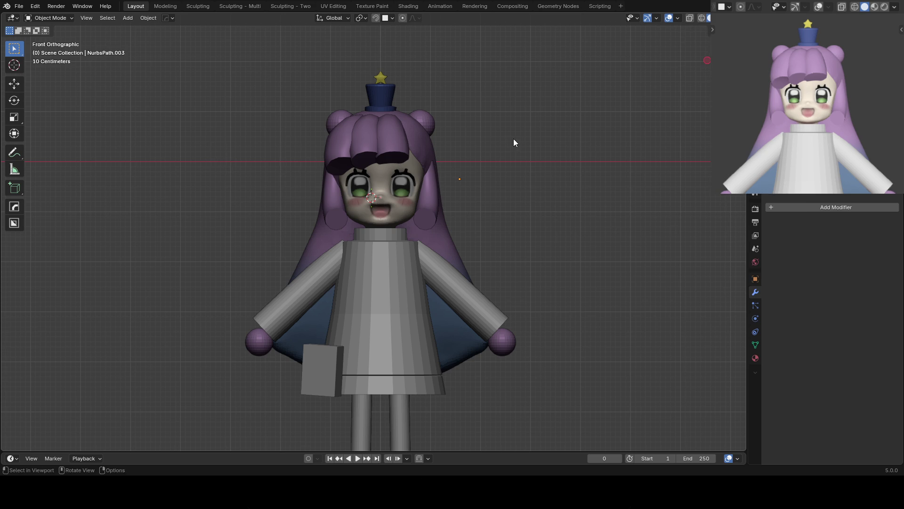
# Select hair pieces in the preview, centre the face, and save the file
pyautogui.click(856, 113)
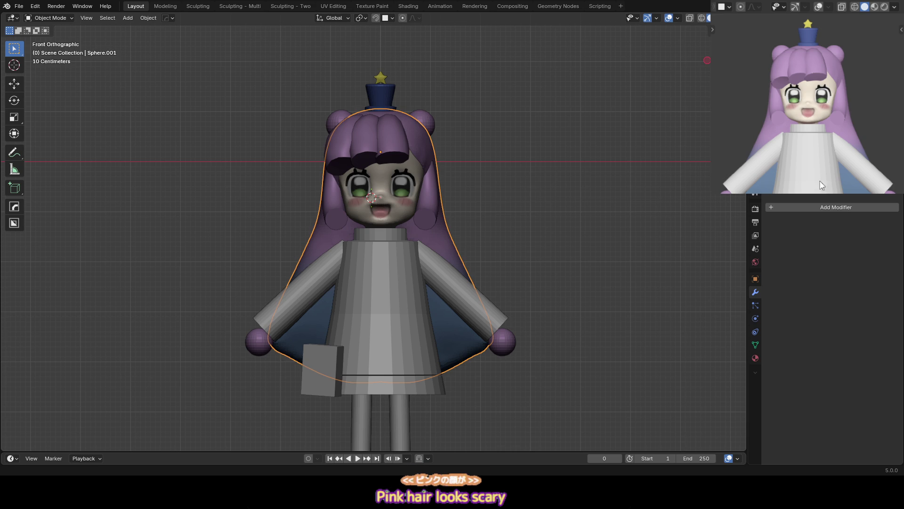
pyautogui.click(859, 118)
pyautogui.hotkey('ctrl', 's')
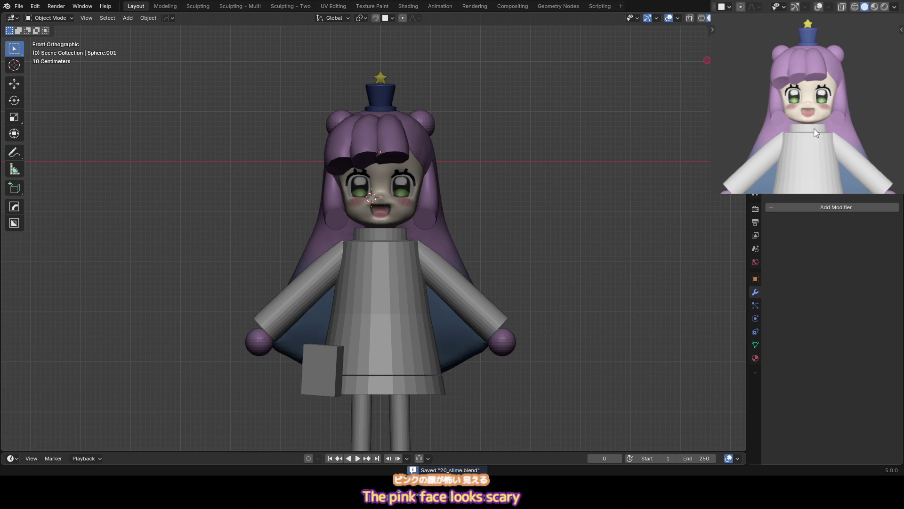
pyautogui.scroll(1, 816, 132)
pyautogui.scroll(1, 813, 144)
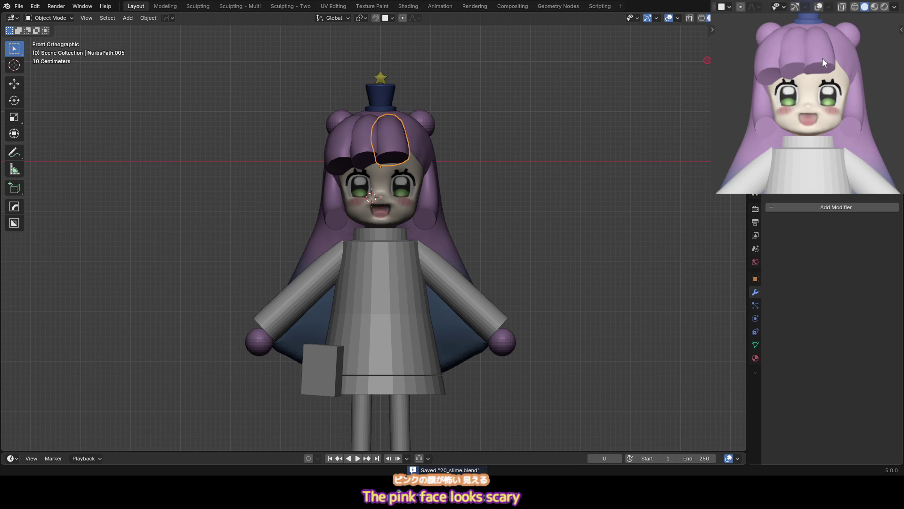
pyautogui.keyDown('shift'); pyautogui.moveTo(822, 86); pyautogui.dragTo(822, 102, button='middle'); pyautogui.keyUp('shift')
pyautogui.click(827, 84)
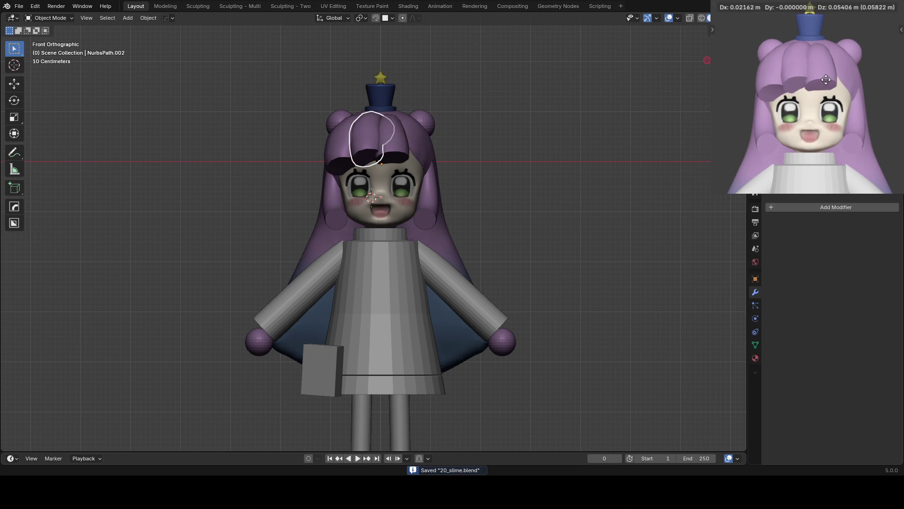
pyautogui.hotkey('ctrl', 's')
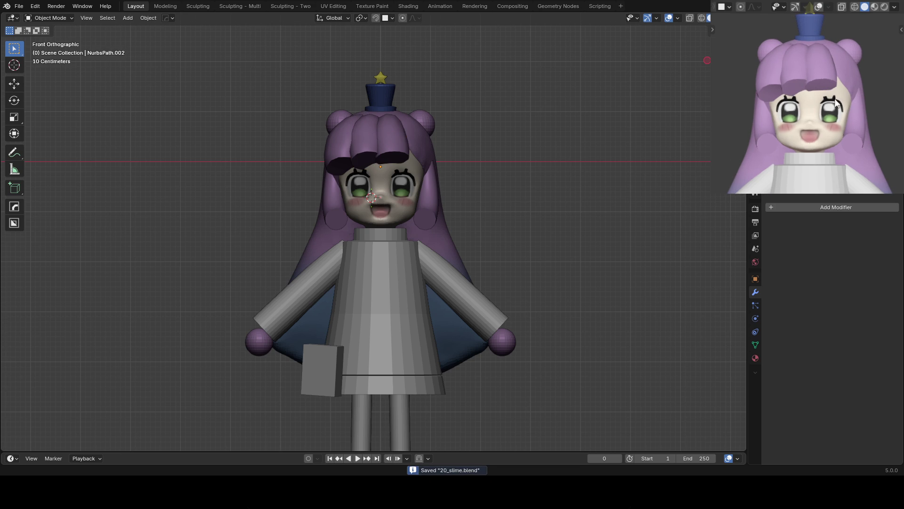
pyautogui.scroll(-1, 848, 80)
# Move the two hair-bun spheres (Sphere.002) up about 0.1 m along Z
pyautogui.click(856, 61)
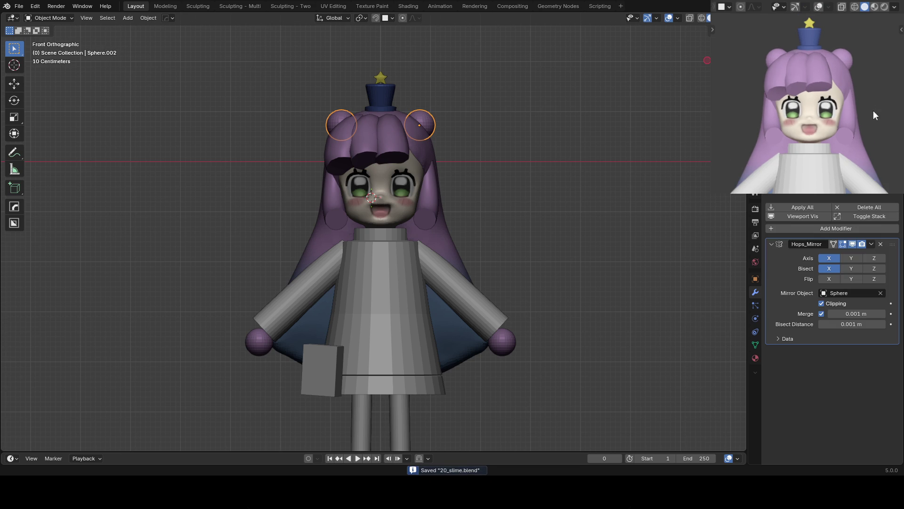
pyautogui.press('g')
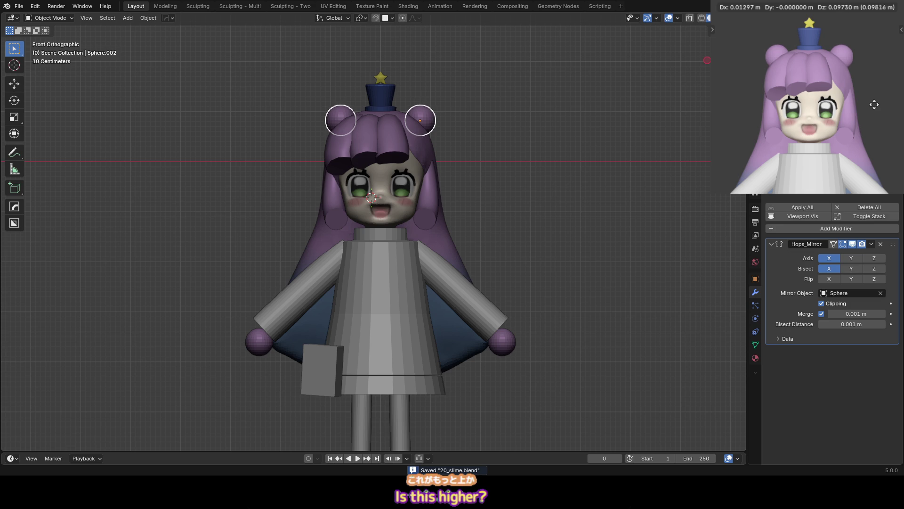
pyautogui.click(873, 99)
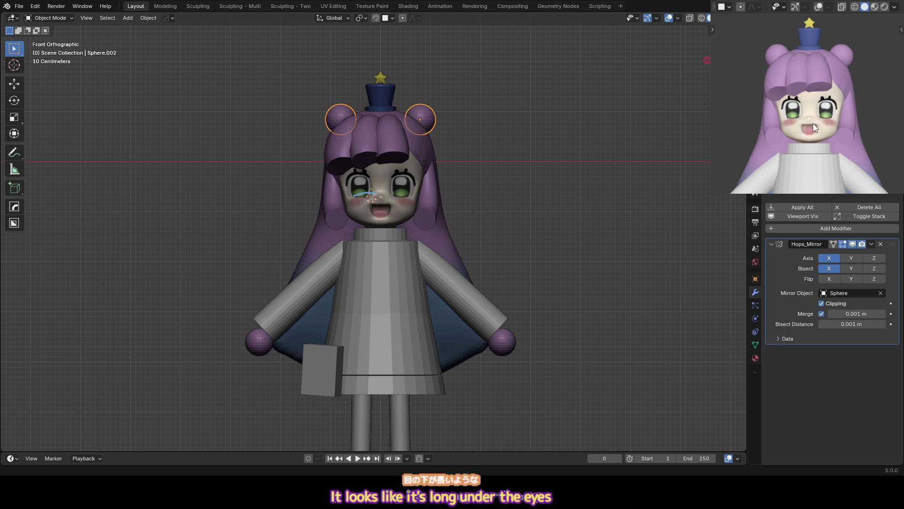
pyautogui.scroll(2, 363, 220)
# Put the head object into Sculpt Mode and make the Grab brush slightly smaller
pyautogui.click(350, 192)
pyautogui.hotkey('ctrl', 'Tab')
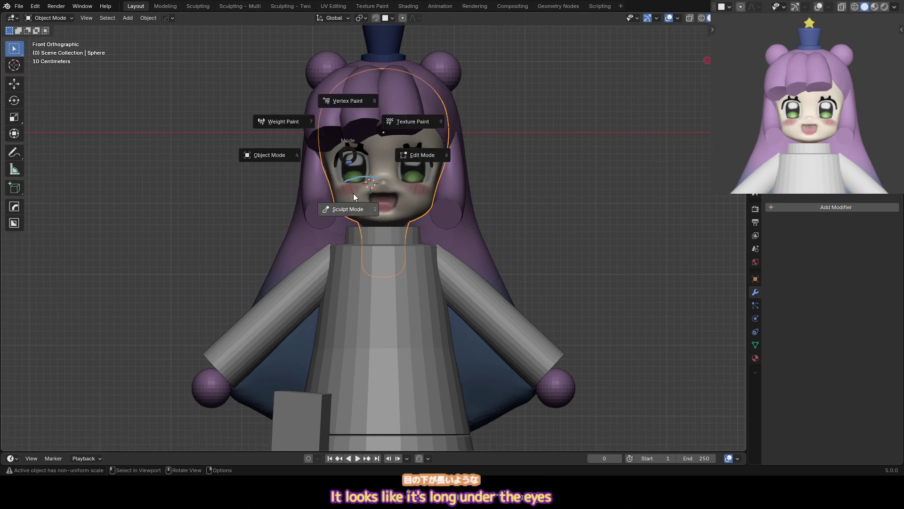
pyautogui.click(358, 210)
pyautogui.press('f')
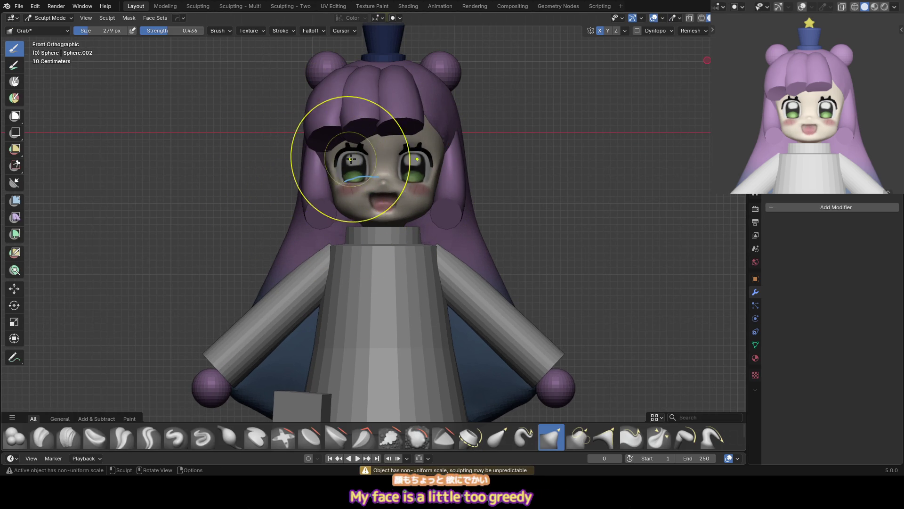
pyautogui.click(301, 186)
# Try the Crease Sharp brush, then return to a resized Grab brush in front view
pyautogui.hotkey('shift', 'c')
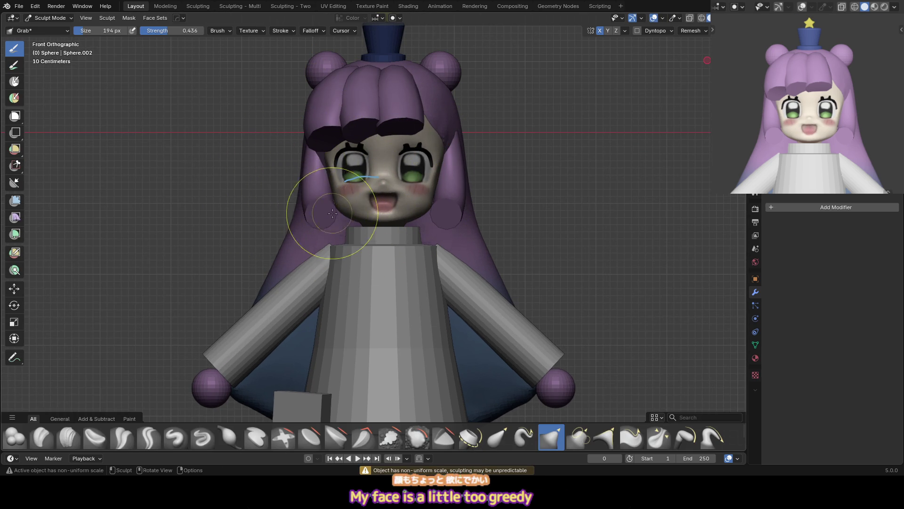
pyautogui.press('f')
pyautogui.click(423, 211)
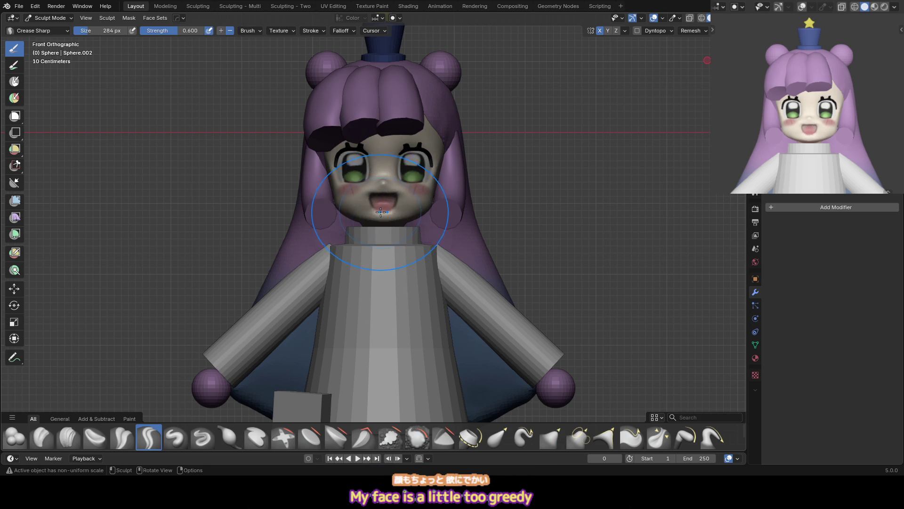
pyautogui.press('g')
pyautogui.moveTo(381, 212)
pyautogui.mouseDown(button='middle')
pyautogui.moveTo(363, 212)
pyautogui.moveTo(370, 226)
pyautogui.mouseUp(button='middle')
pyautogui.press('f')
pyautogui.click(370, 227)
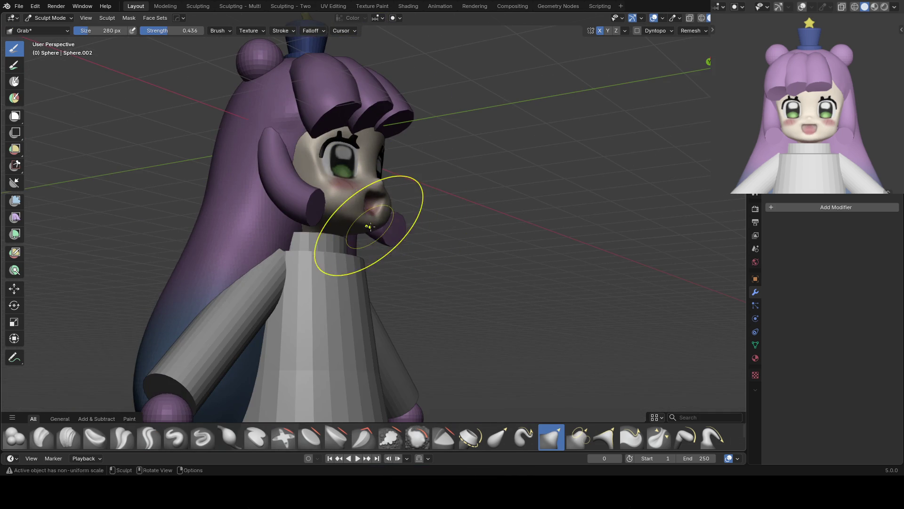
pyautogui.press('KP_1')
# Mask the forehead and bangs area and smooth the mask's edge
pyautogui.moveTo(348, 117); pyautogui.dragTo(385, 116)
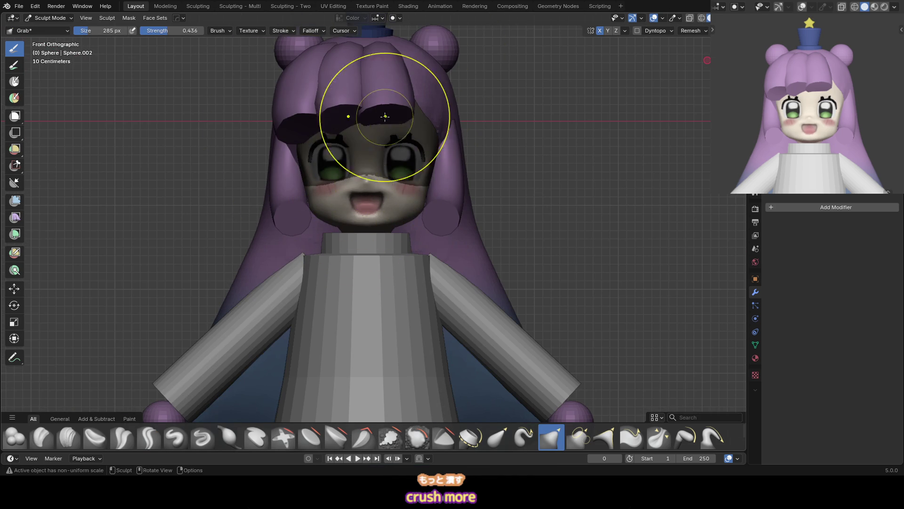
pyautogui.press('a')
pyautogui.click(374, 170)
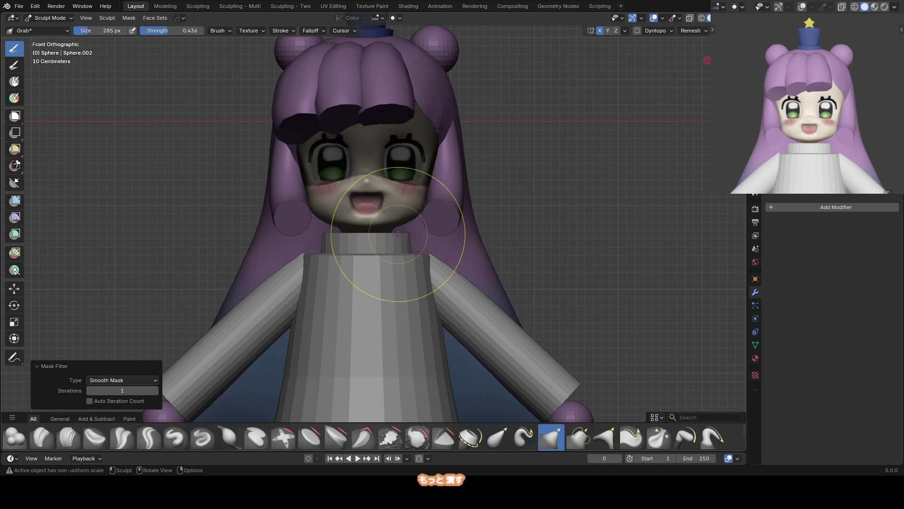
pyautogui.scroll(2, 384, 220)
pyautogui.moveTo(374, 215)
pyautogui.mouseDown(button='middle')
pyautogui.moveTo(319, 201)
pyautogui.moveTo(330, 188)
pyautogui.mouseUp(button='middle')
# Flatten the cheeks and lower face with Scrape/Fill, then switch back to Grab
pyautogui.hotkey('shift', 't')
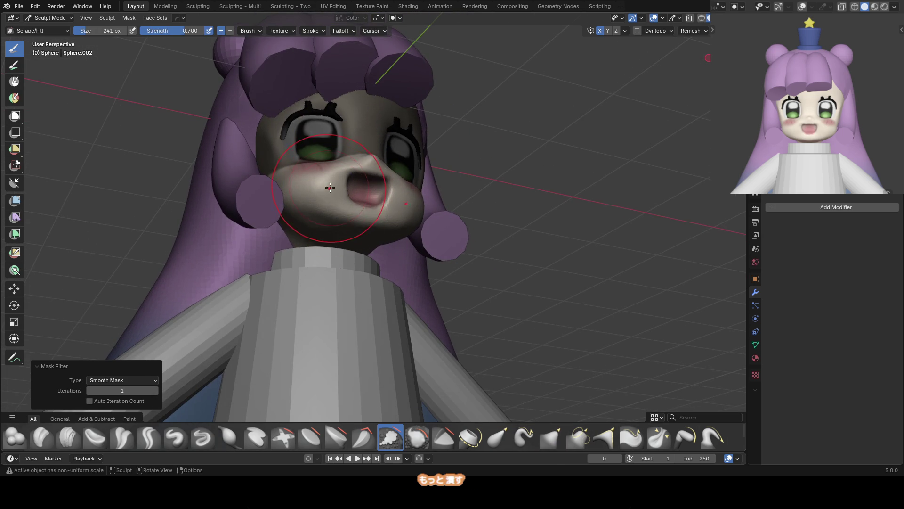
pyautogui.moveTo(315, 180); pyautogui.dragTo(327, 195)
pyautogui.moveTo(353, 189); pyautogui.dragTo(412, 209, button='middle')
pyautogui.press('g')
pyautogui.press('KP_1')
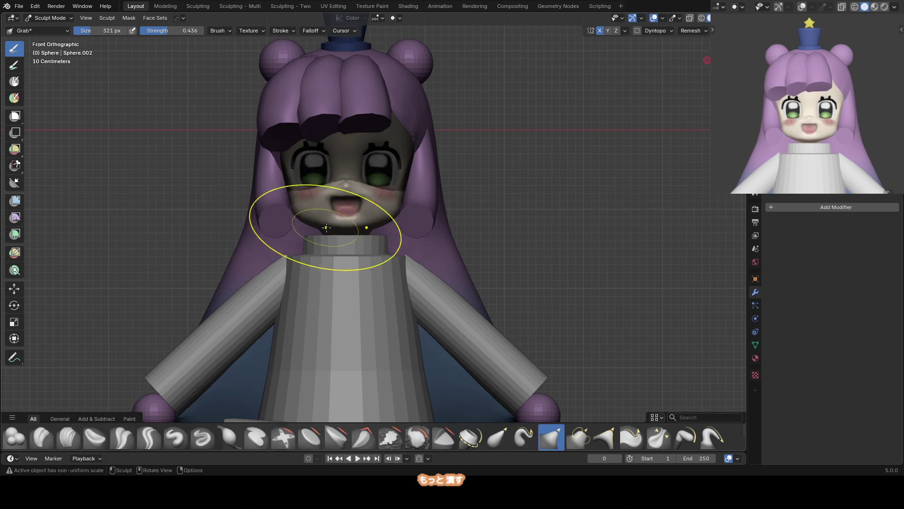
pyautogui.moveTo(312, 182); pyautogui.dragTo(333, 176, button='middle')
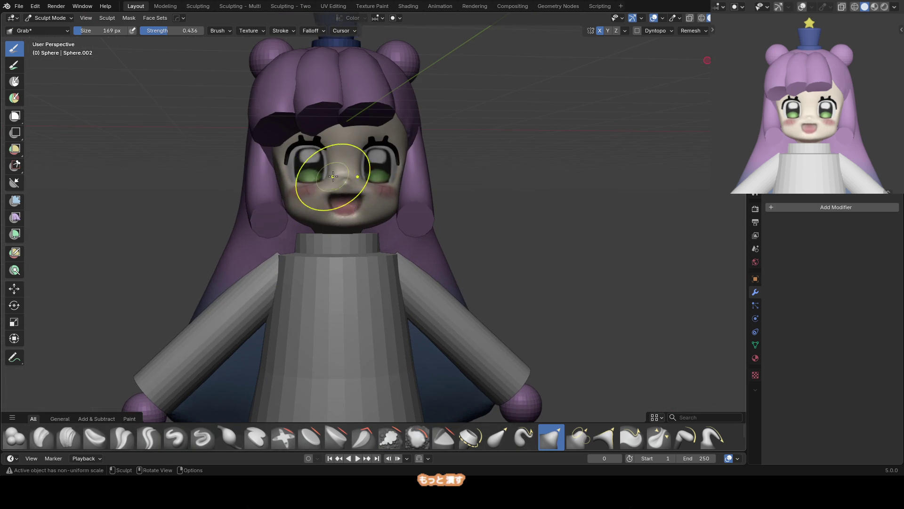
pyautogui.scroll(2, 296, 192)
# Shrink the Grab brush over the eye in front view
pyautogui.press('f')
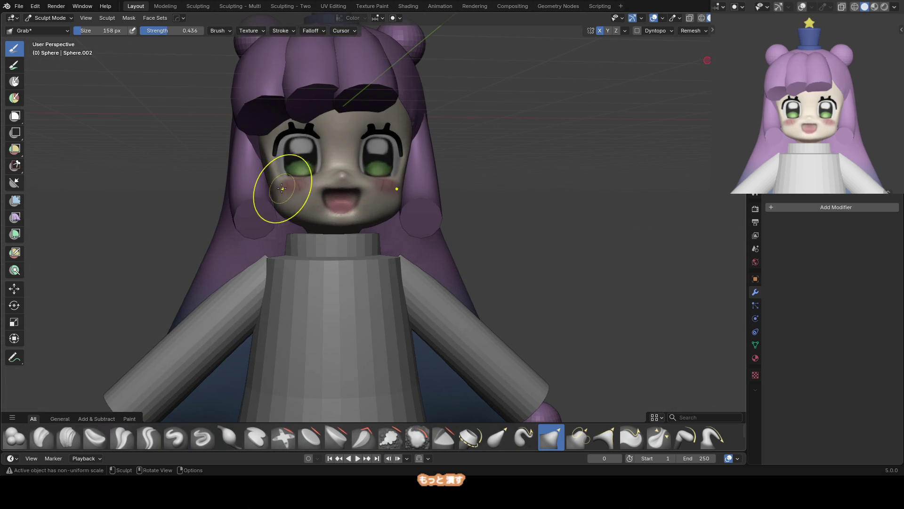
pyautogui.click(269, 183)
pyautogui.press('KP_1')
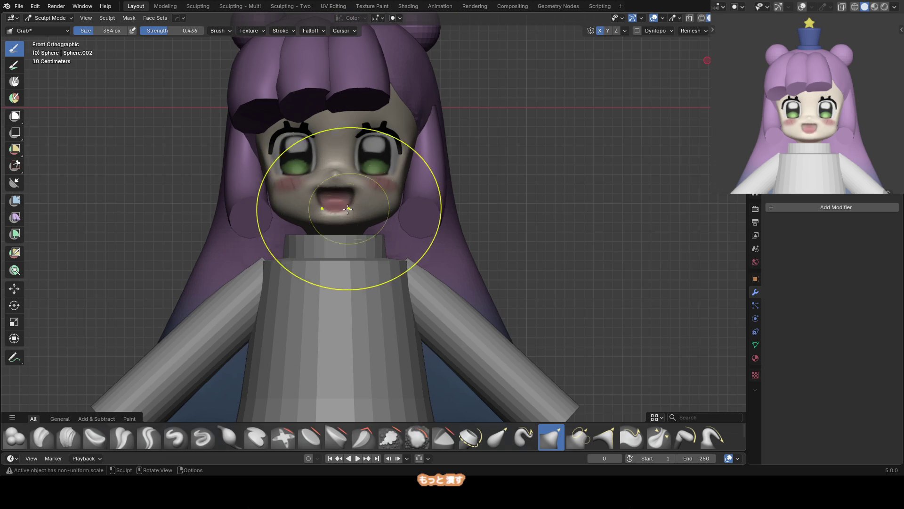
pyautogui.click(276, 212)
pyautogui.press('f')
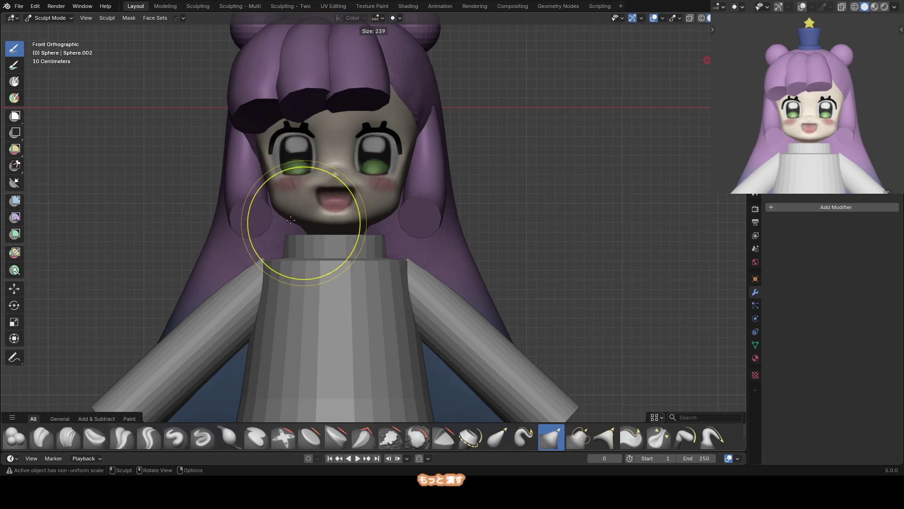
pyautogui.press('f')
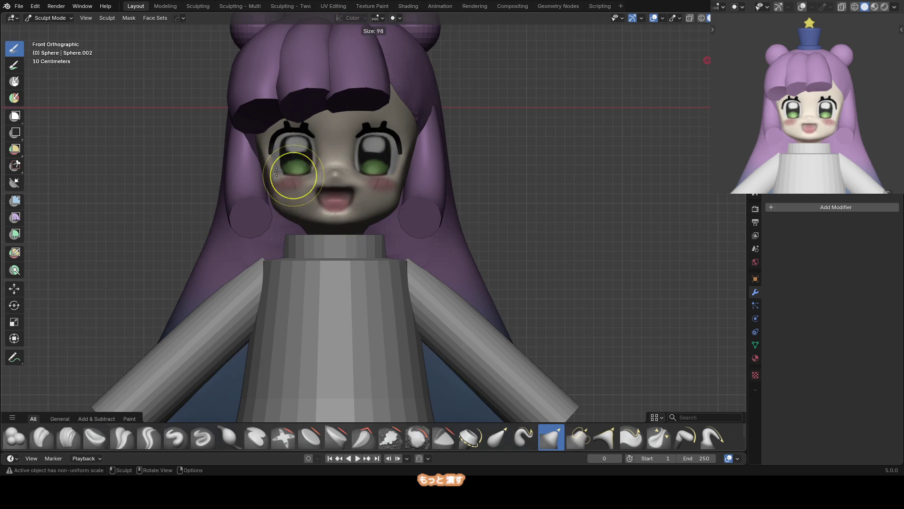
pyautogui.click(293, 140)
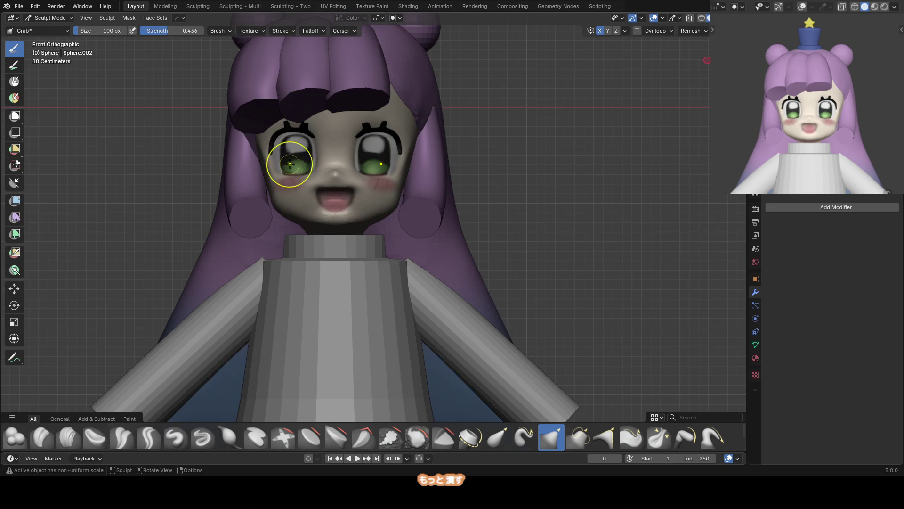
pyautogui.scroll(1, 296, 165)
# Reshape the eye area with an enlarged brush, then isolate the head in Local View
pyautogui.press(']')
pyautogui.press(']')
pyautogui.press(']')
pyautogui.keyDown('shift'); pyautogui.moveTo(298, 171); pyautogui.dragTo(320, 175, button='middle'); pyautogui.keyUp('shift')
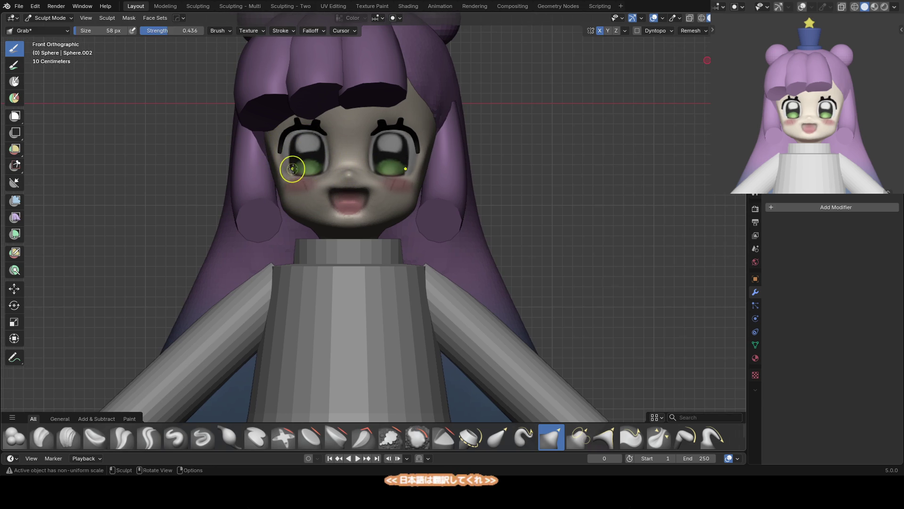
pyautogui.press(']')
pyautogui.press(']')
pyautogui.press(']')
pyautogui.press(']')
pyautogui.press(']')
pyautogui.press(']')
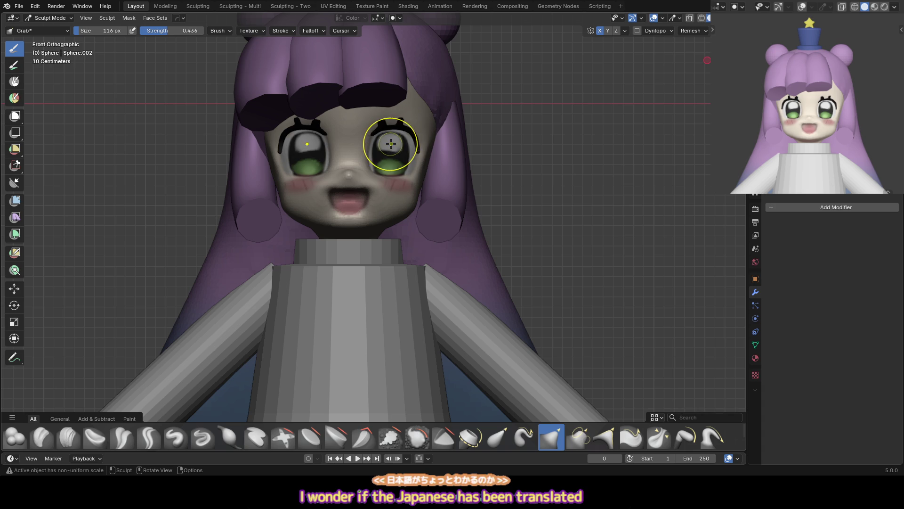
pyautogui.moveTo(417, 158); pyautogui.dragTo(421, 170, button='middle')
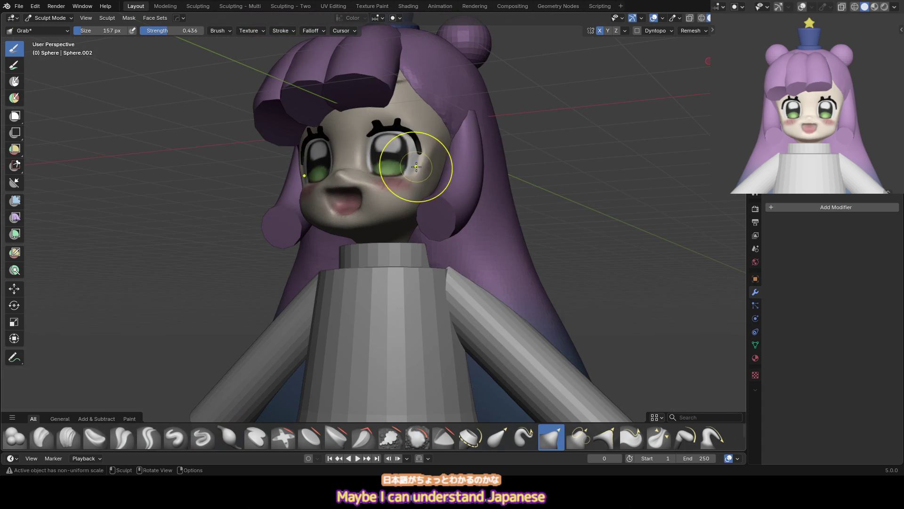
pyautogui.hotkey('shift', 't')
pyautogui.press('KP_1')
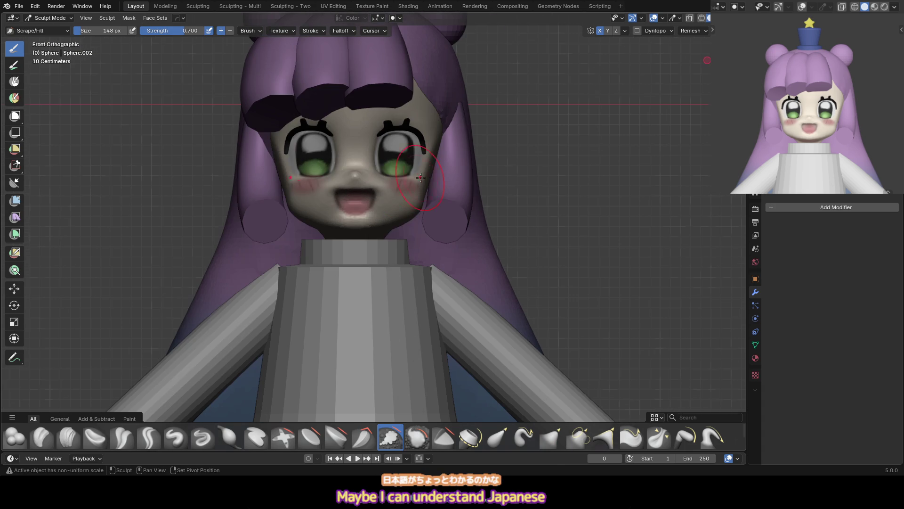
pyautogui.press('g')
pyautogui.moveTo(285, 182); pyautogui.dragTo(302, 169, button='middle')
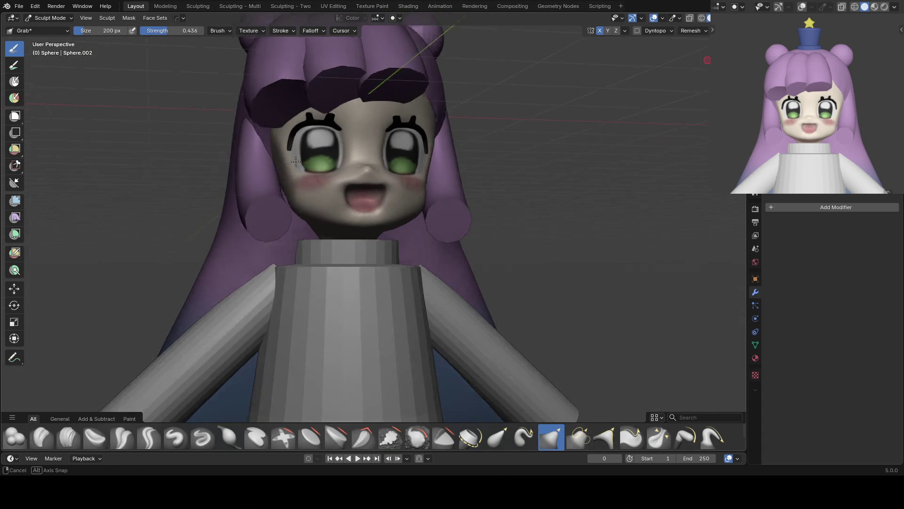
pyautogui.press('KP_Divide')
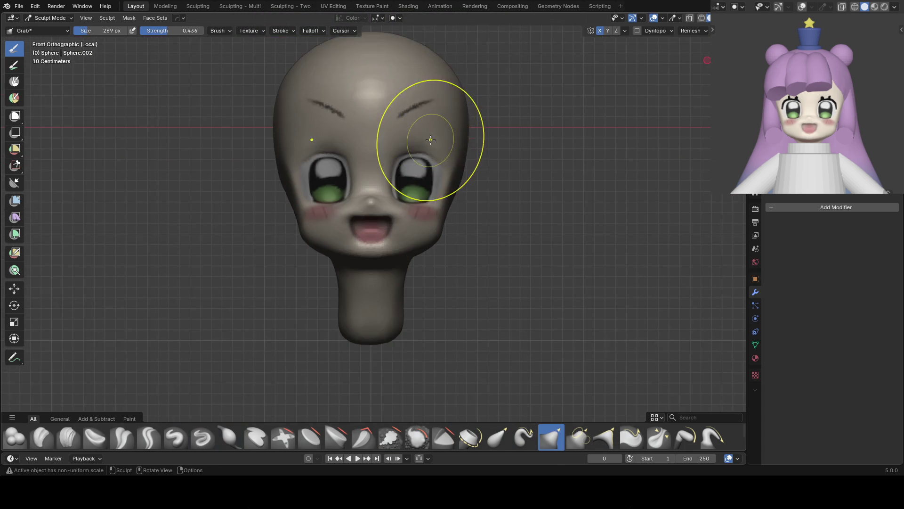
# Flatten the cheek and jaw with Scrape/Fill from a side angle
pyautogui.hotkey('shift', 't')
pyautogui.moveTo(485, 155); pyautogui.dragTo(459, 110, button='middle')
pyautogui.moveTo(436, 205)
pyautogui.mouseDown(button='middle')
pyautogui.moveTo(383, 212)
pyautogui.moveTo(410, 168)
pyautogui.mouseUp(button='middle')
pyautogui.press('i')
pyautogui.hotkey('shift', 't')
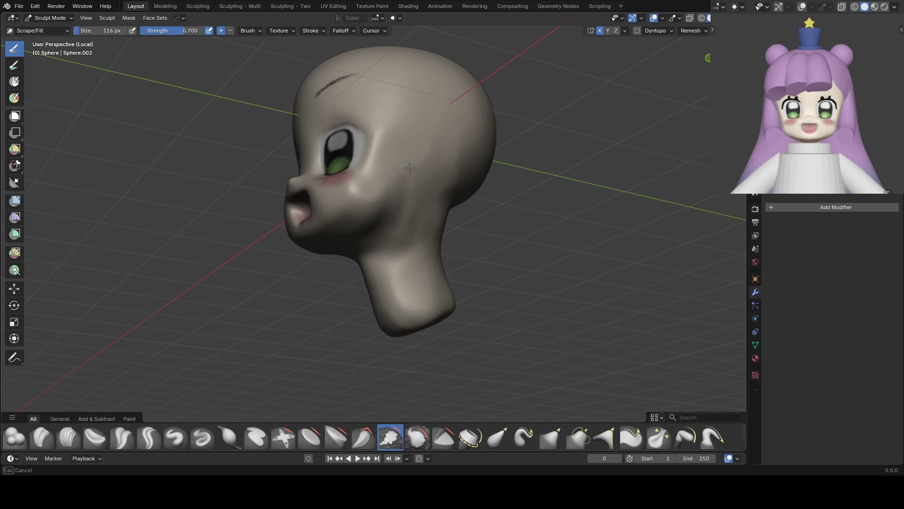
pyautogui.moveTo(362, 216); pyautogui.dragTo(353, 234)
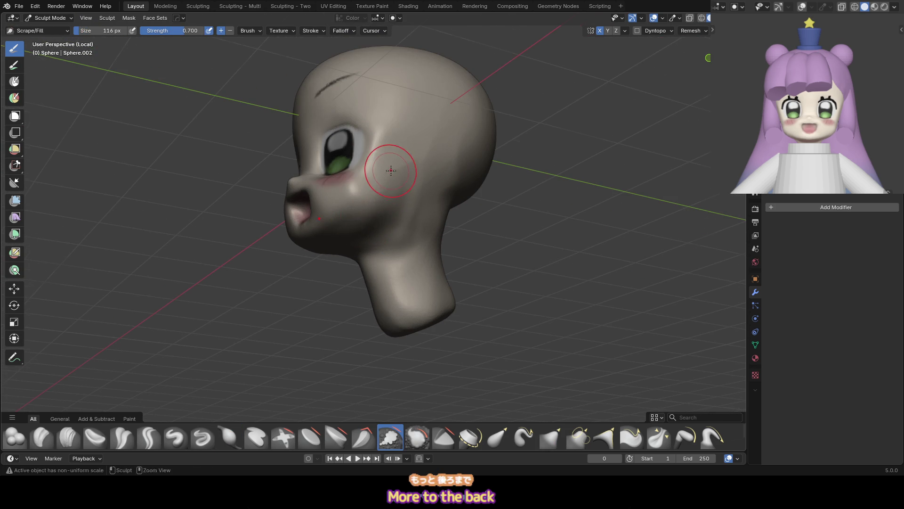
pyautogui.moveTo(391, 171); pyautogui.dragTo(355, 269, button='middle')
# Pull the neck back with Grab, then shape the jaw and neck line at 137 px
pyautogui.press('g')
pyautogui.moveTo(421, 236)
pyautogui.keyDown('alt'); pyautogui.mouseDown(button='middle')
pyautogui.moveTo(409, 230)
pyautogui.moveTo(495, 239)
pyautogui.mouseUp(button='middle'); pyautogui.keyUp('alt')
pyautogui.moveTo(363, 262); pyautogui.dragTo(483, 252)
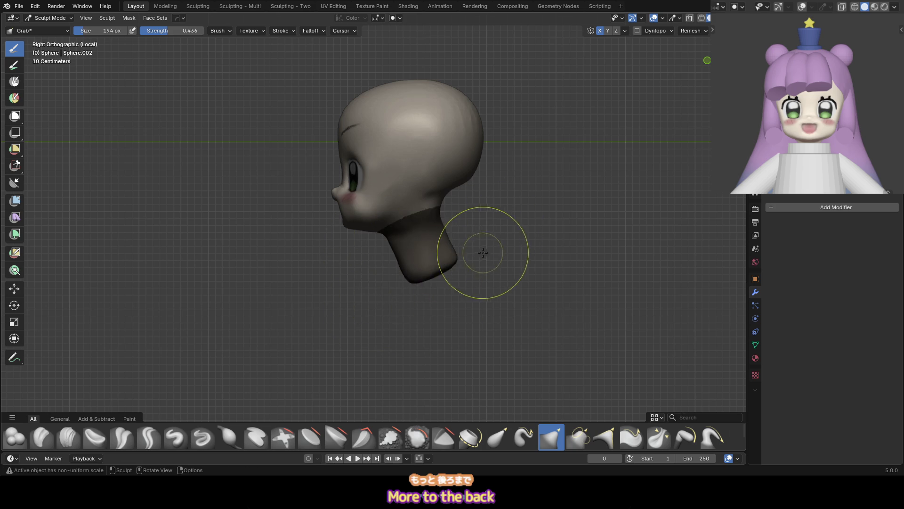
pyautogui.moveTo(403, 253); pyautogui.dragTo(415, 245)
pyautogui.press('f')
pyautogui.click(369, 269)
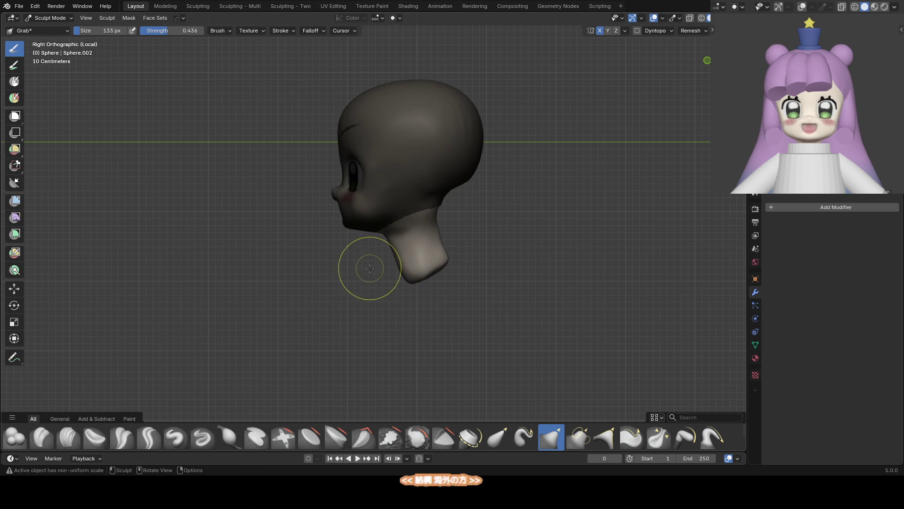
pyautogui.press('f')
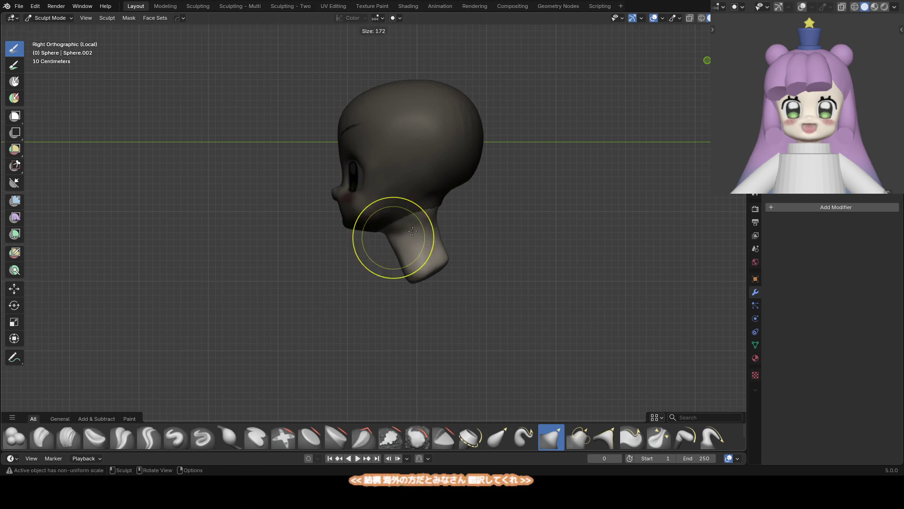
pyautogui.click(408, 231)
pyautogui.hotkey('alt', 'm')
pyautogui.moveTo(384, 233); pyautogui.dragTo(378, 230)
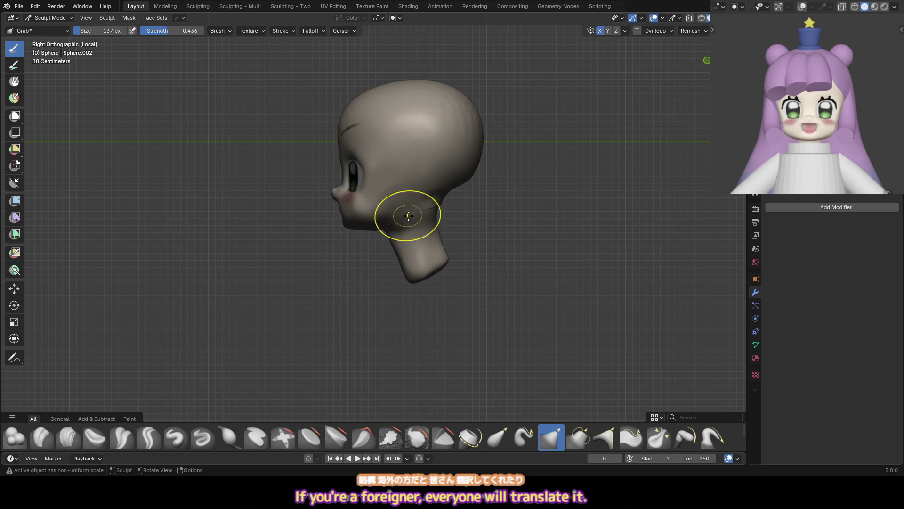
# Pull in the back of the head, resizing the brush through 250, 215 and 193 px
pyautogui.press('f')
pyautogui.click(443, 193)
pyautogui.moveTo(435, 200); pyautogui.dragTo(426, 188)
pyautogui.press('f')
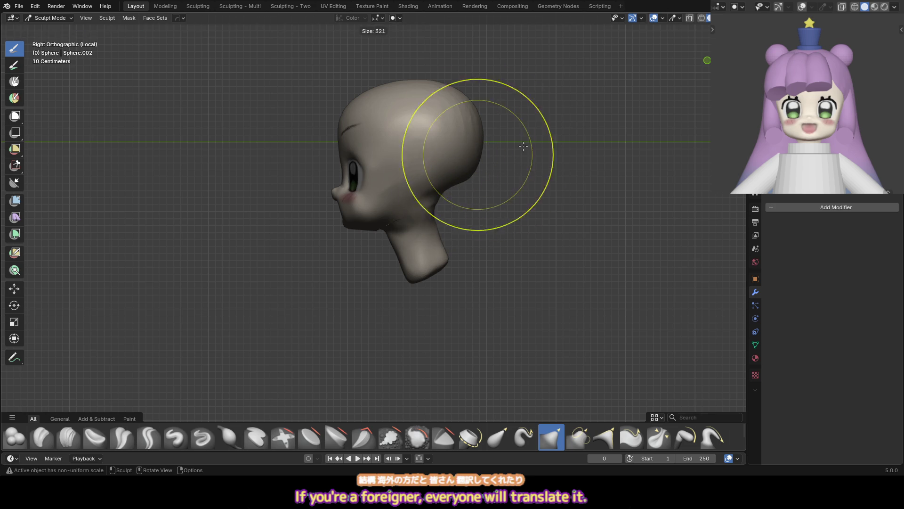
pyautogui.click(470, 136)
pyautogui.press('f')
pyautogui.click(424, 83)
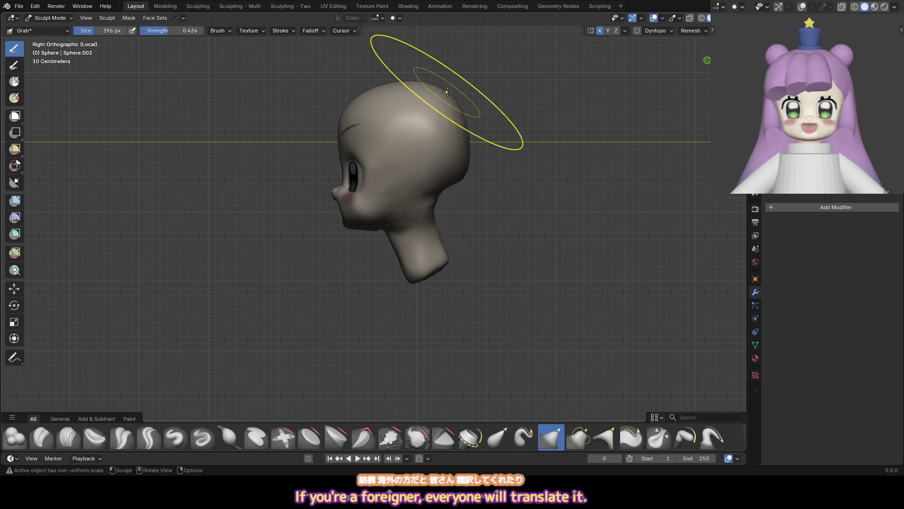
pyautogui.press('f')
pyautogui.click(330, 113)
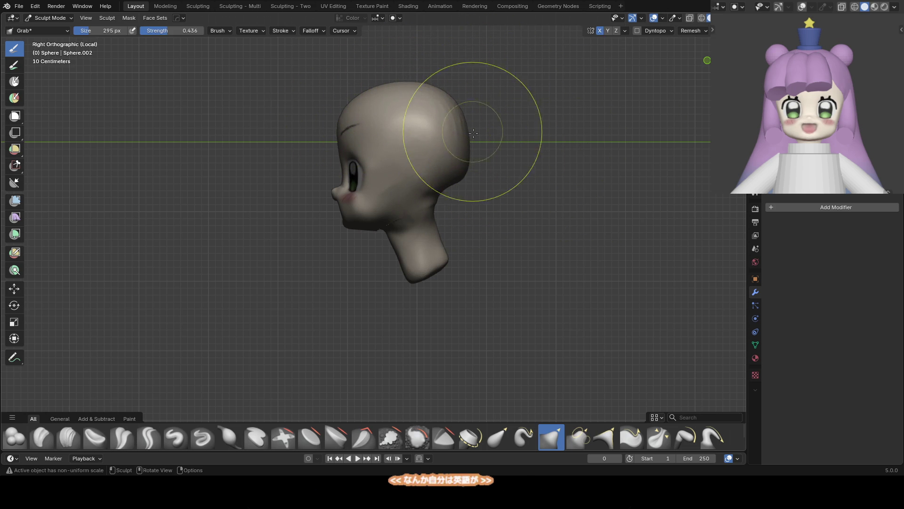
pyautogui.click(454, 177)
pyautogui.moveTo(488, 180)
pyautogui.mouseDown(button='middle')
pyautogui.moveTo(442, 197)
pyautogui.moveTo(458, 203)
pyautogui.mouseUp(button='middle')
# Build up the back and crown with the Draw brush at 202–245 px, then switch to Scrape/Fill
pyautogui.press('x')
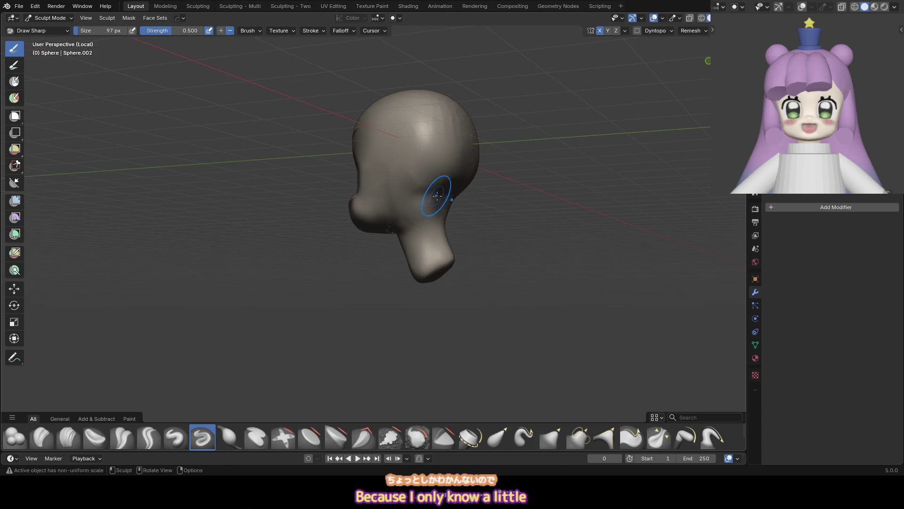
pyautogui.press('x')
pyautogui.moveTo(437, 195); pyautogui.dragTo(446, 186, button='middle')
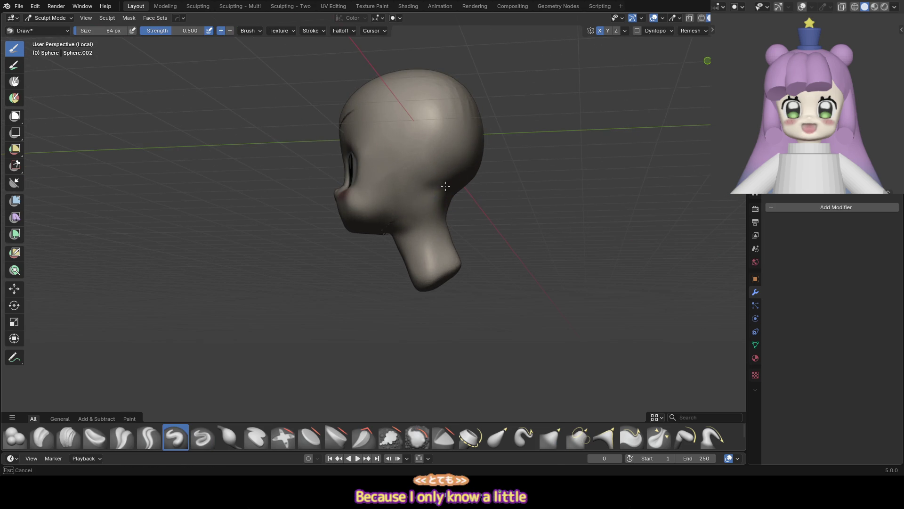
pyautogui.moveTo(420, 217); pyautogui.dragTo(485, 134, button='middle')
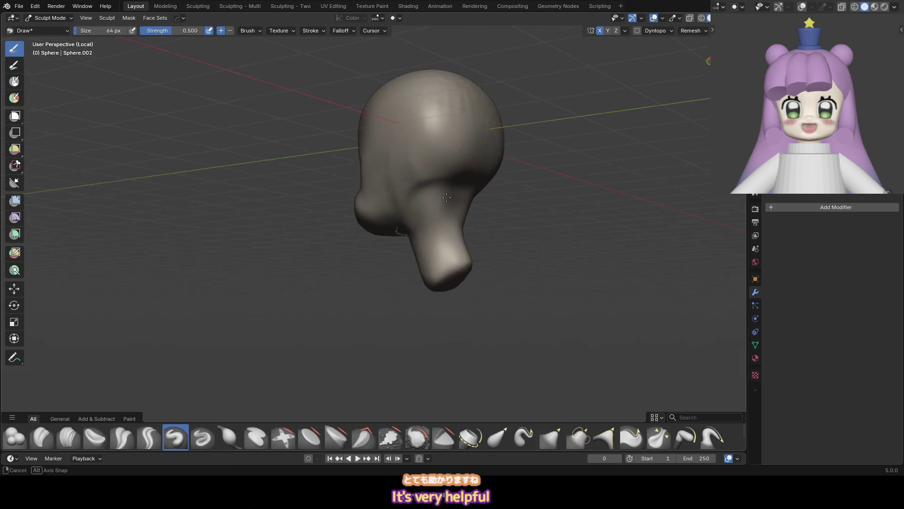
pyautogui.press('f')
pyautogui.click(496, 103)
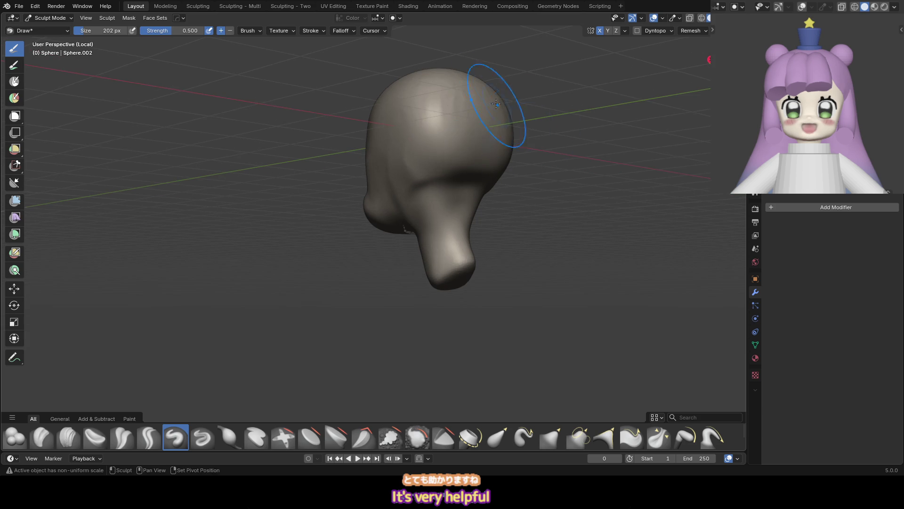
pyautogui.moveTo(414, 134)
pyautogui.mouseDown(button='middle')
pyautogui.moveTo(418, 101)
pyautogui.moveTo(395, 145)
pyautogui.moveTo(422, 98)
pyautogui.mouseUp(button='middle')
pyautogui.press('f')
pyautogui.click(417, 108)
pyautogui.hotkey('shift', 't')
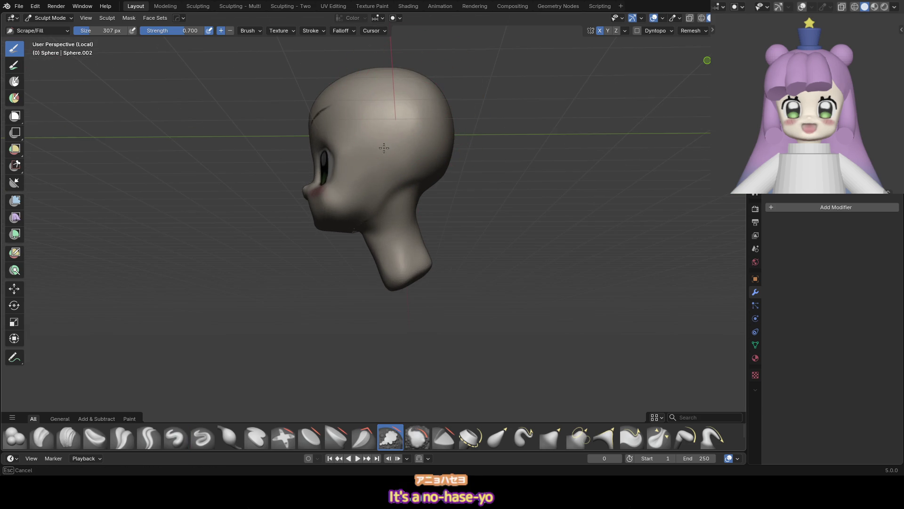
pyautogui.press('KP_1')
# Even out the head's front outline with a 464 px Grab brush
pyautogui.press('g')
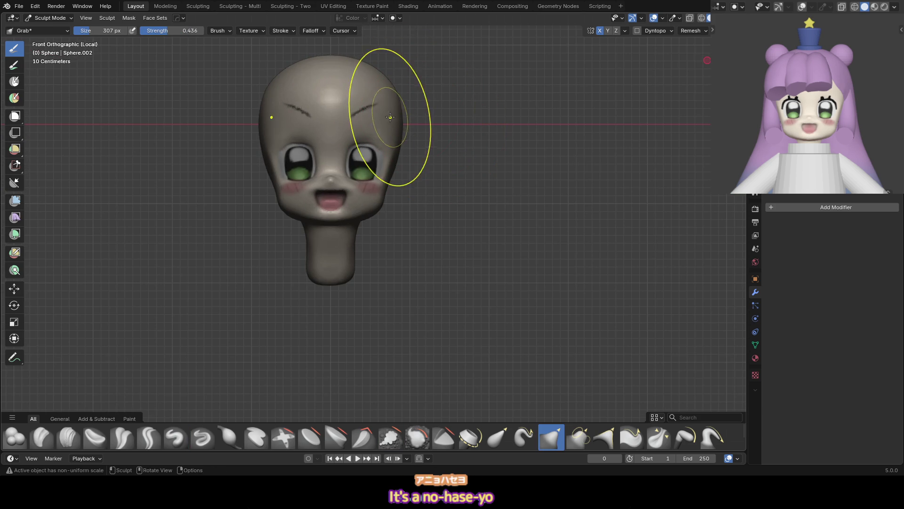
pyautogui.keyDown('shift'); pyautogui.moveTo(390, 117); pyautogui.dragTo(419, 128, button='middle'); pyautogui.keyUp('shift')
pyautogui.press('f')
pyautogui.click(424, 136)
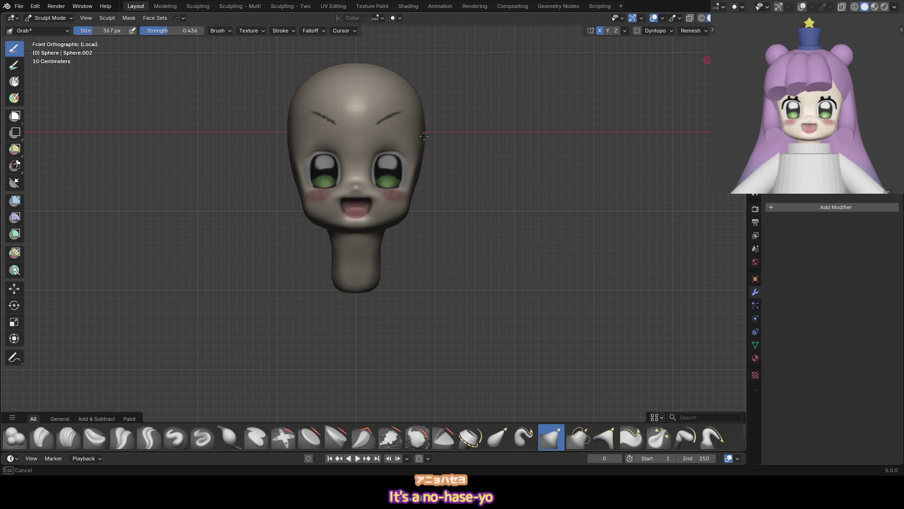
pyautogui.click(436, 106)
# Reshape the jaw line in right side view with Grab brushes of 221, 90 and 158 px
pyautogui.press('KP_3')
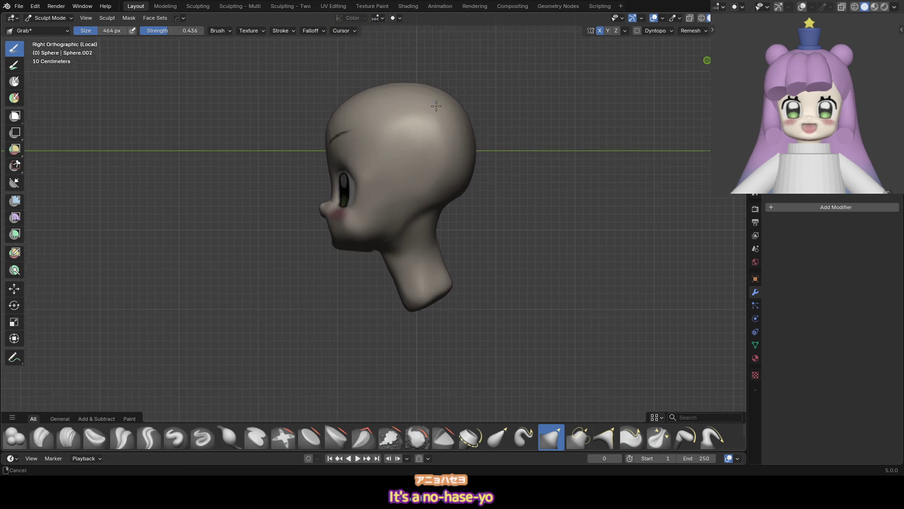
pyautogui.press('f')
pyautogui.click(462, 191)
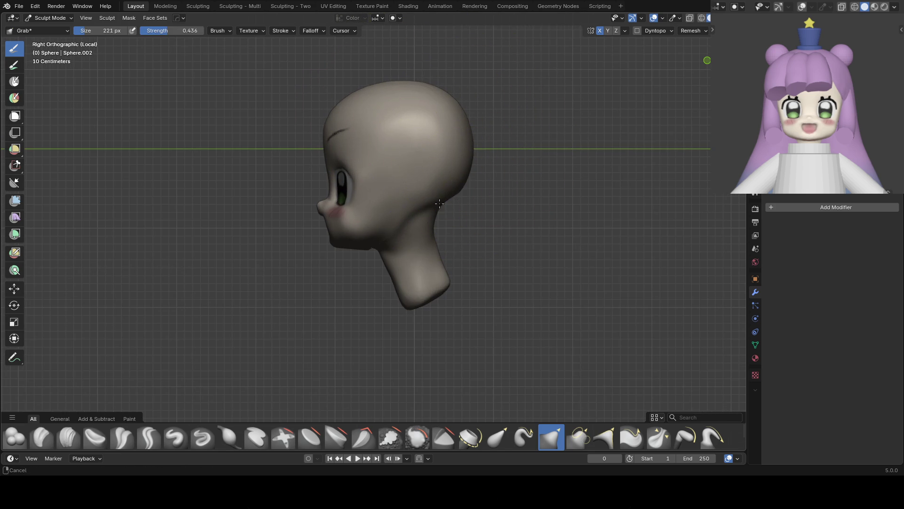
pyautogui.press('f')
pyautogui.moveTo(440, 203)
pyautogui.keyDown('shift'); pyautogui.mouseDown(button='middle')
pyautogui.moveTo(418, 176)
pyautogui.moveTo(334, 214)
pyautogui.moveTo(405, 194)
pyautogui.mouseUp(button='middle'); pyautogui.keyUp('shift')
pyautogui.click(377, 200)
pyautogui.press('f')
pyautogui.click(355, 201)
pyautogui.press('f')
pyautogui.click(402, 192)
# Smooth and fill out the head with a 229 px brush using Scrape/Fill and Inflate
pyautogui.press('f')
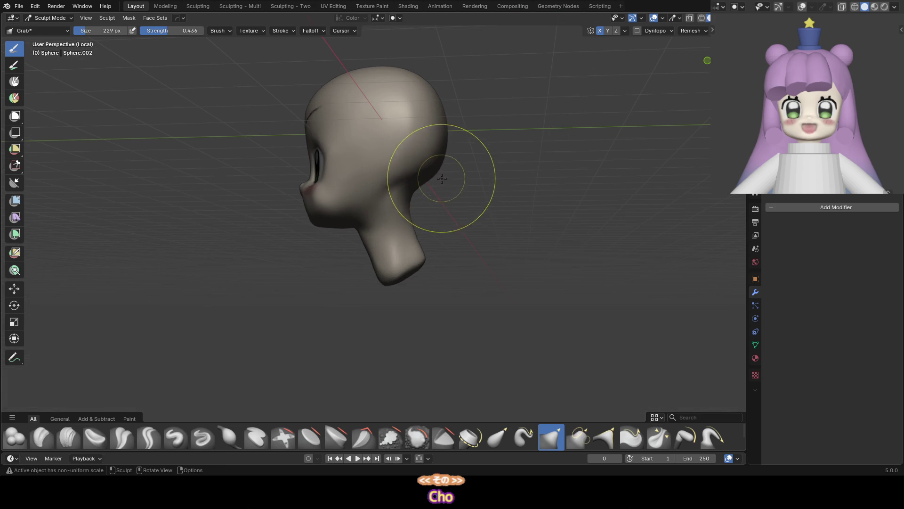
pyautogui.click(426, 167)
pyautogui.hotkey('shift', 't')
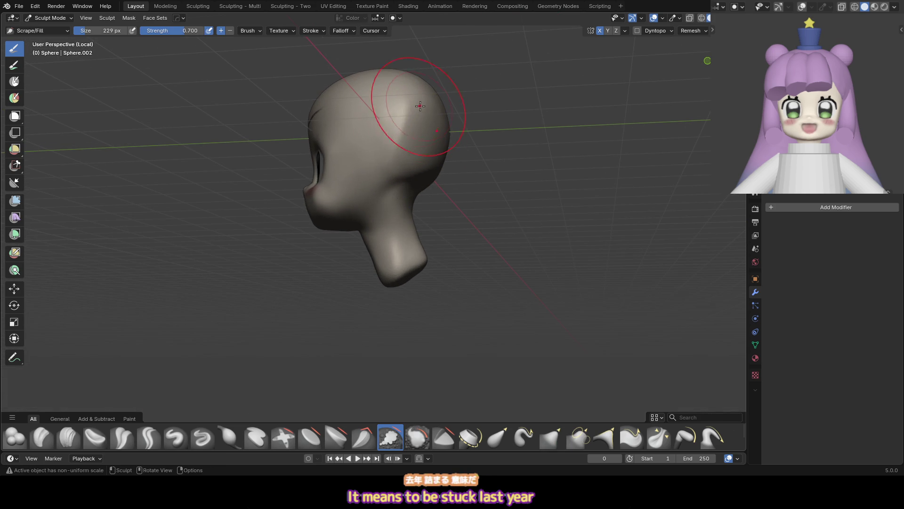
pyautogui.moveTo(402, 102); pyautogui.dragTo(424, 146, button='middle')
pyautogui.press('i')
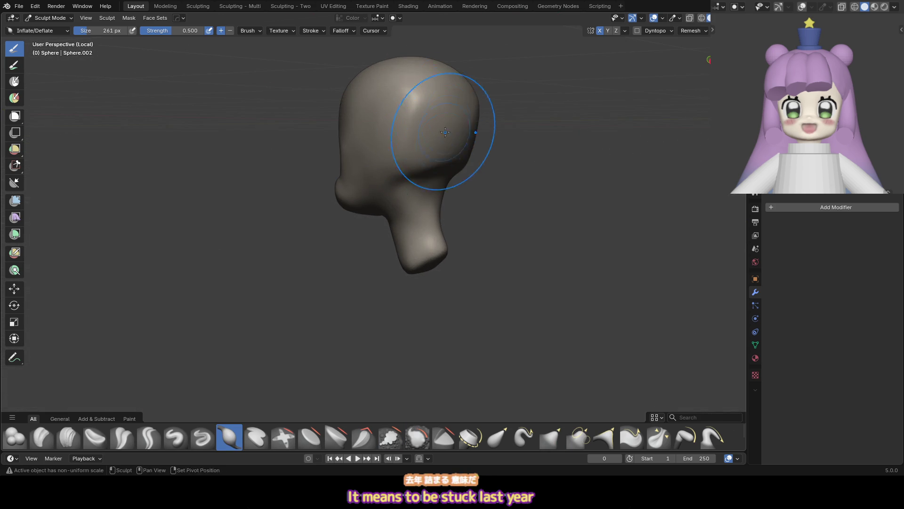
pyautogui.hotkey('shift', 't')
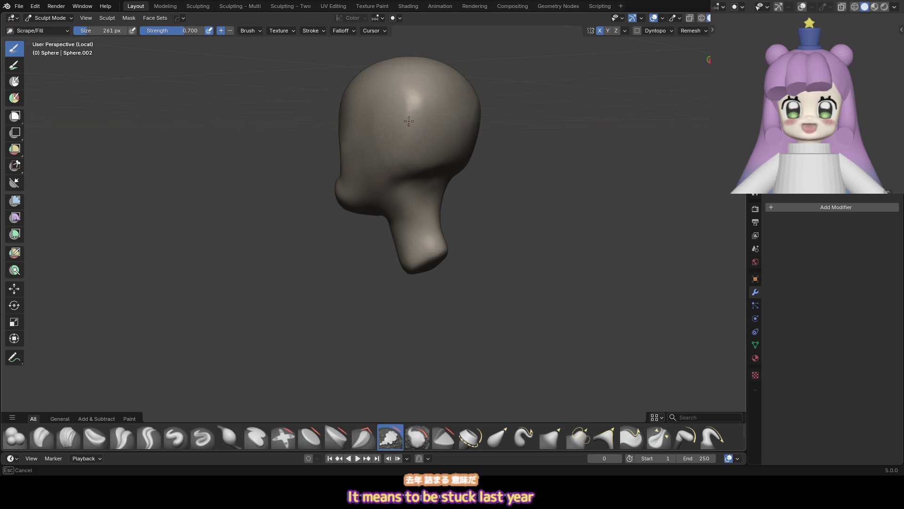
pyautogui.moveTo(449, 146)
pyautogui.mouseDown(button='middle')
pyautogui.moveTo(386, 174)
pyautogui.moveTo(451, 171)
pyautogui.mouseUp(button='middle')
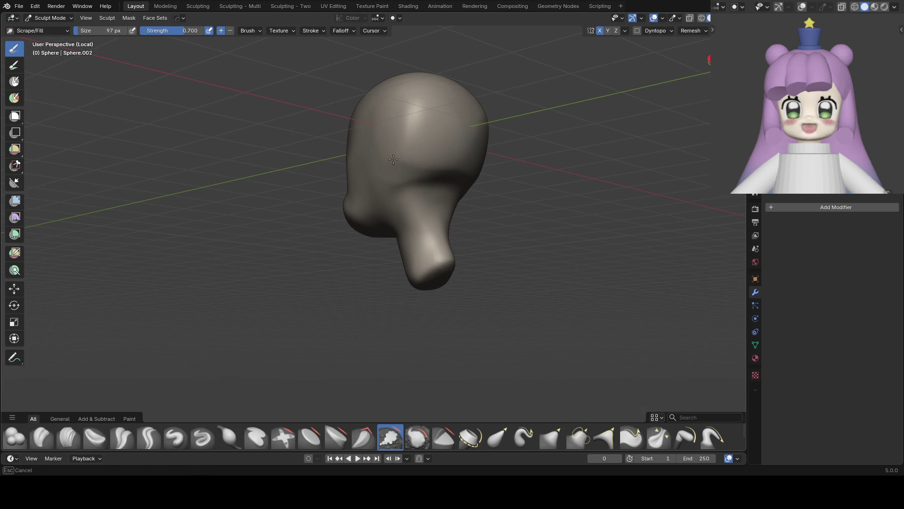
pyautogui.moveTo(393, 159); pyautogui.dragTo(365, 161, button='middle')
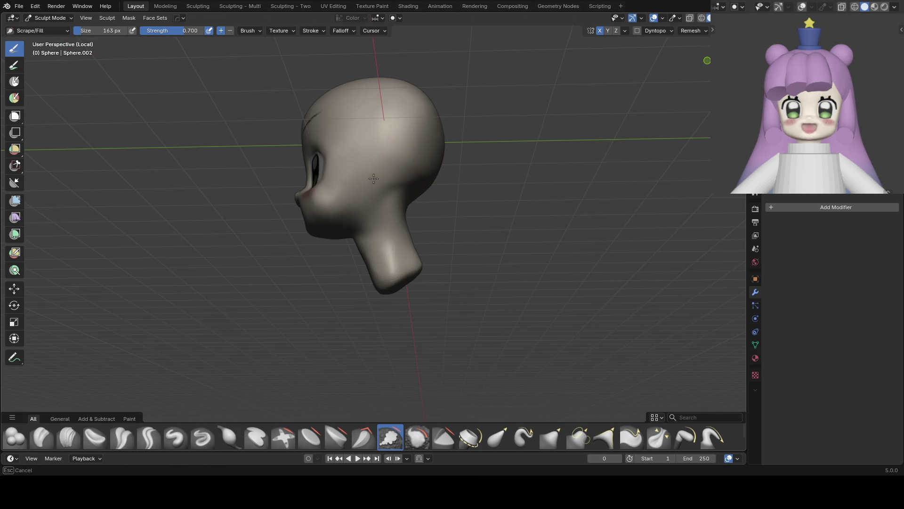
# Leave Local View and return to Object Mode with the full character in front view
pyautogui.press('KP_1')
pyautogui.press('g')
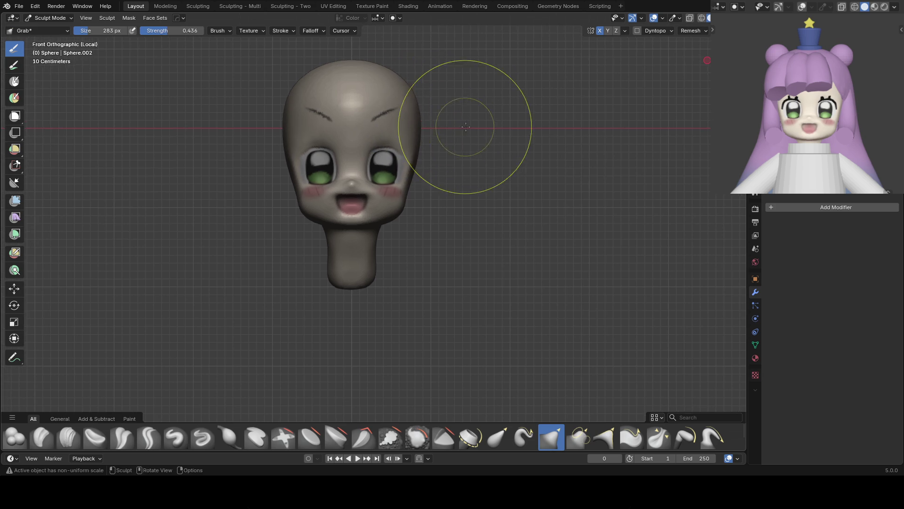
pyautogui.press('KP_Divide')
pyautogui.scroll(-3, 444, 152)
pyautogui.hotkey('ctrl', 'Tab')
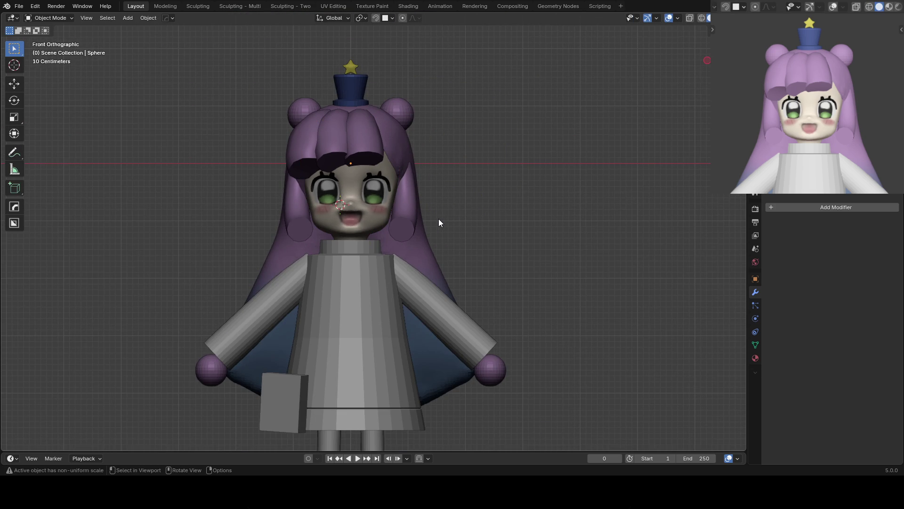
# Select the dress cylinder, pick a dark navy brush colour, and paint the upper dress navy
pyautogui.keyDown('shift'); pyautogui.moveTo(402, 262); pyautogui.dragTo(395, 217, button='middle'); pyautogui.keyUp('shift')
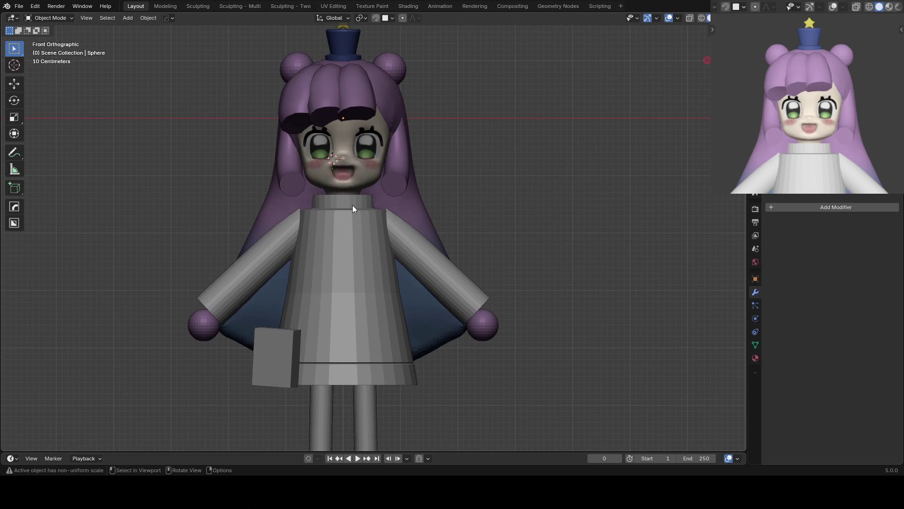
pyautogui.click(352, 205)
pyautogui.hotkey('ctrl', 'Tab')
pyautogui.rightClick(394, 155)
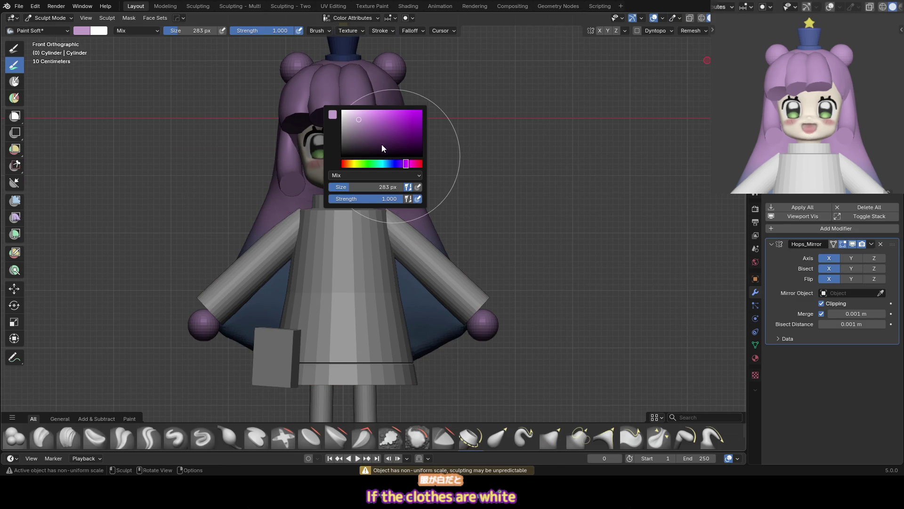
pyautogui.click(391, 164)
pyautogui.moveTo(381, 137); pyautogui.dragTo(375, 126)
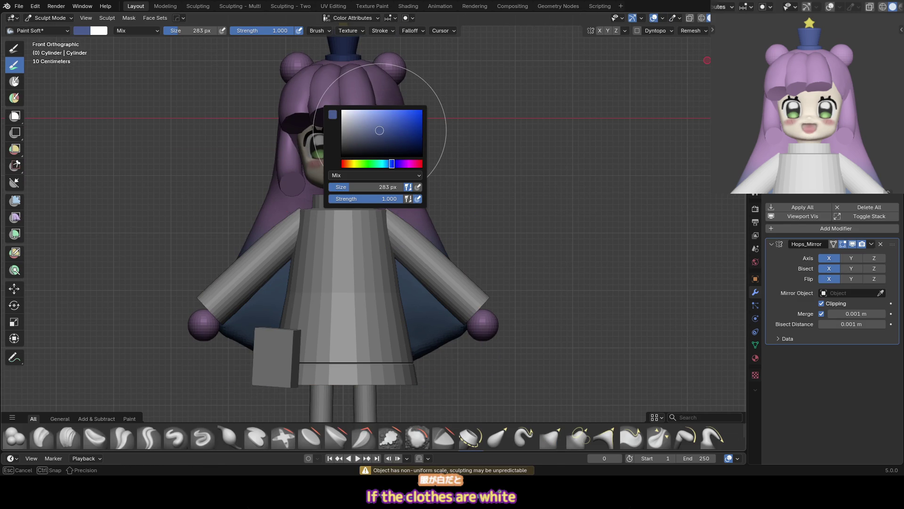
pyautogui.moveTo(348, 226); pyautogui.dragTo(393, 252)
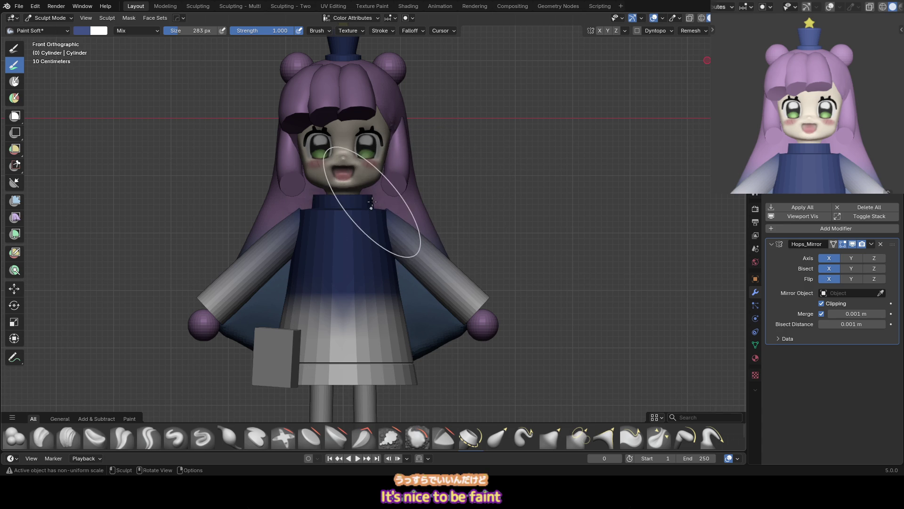
# Switch the brush colour to white and paint the centre of the collar
pyautogui.scroll(3, 371, 201)
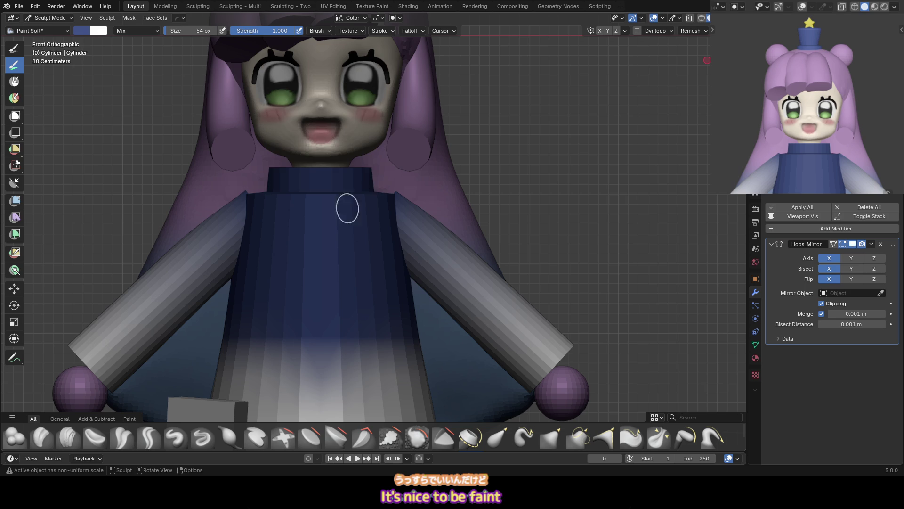
pyautogui.rightClick(348, 208)
pyautogui.click(283, 101)
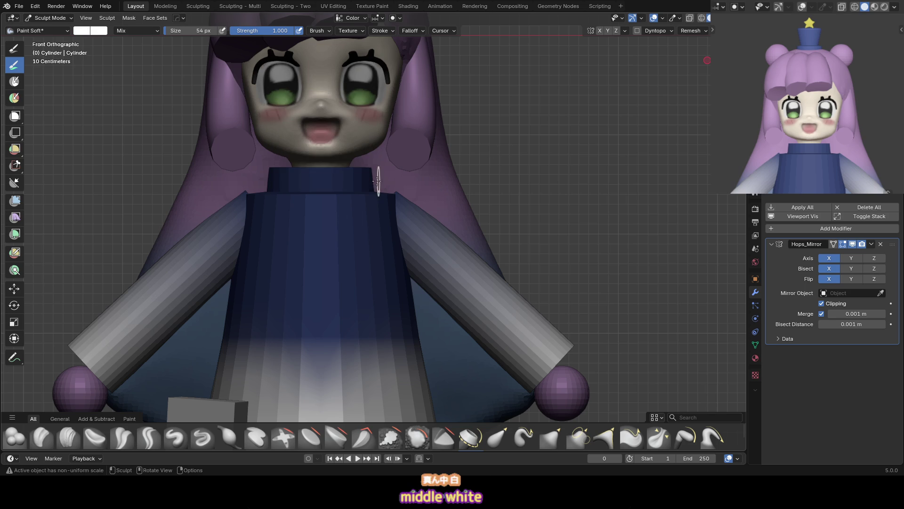
pyautogui.moveTo(330, 172); pyautogui.dragTo(318, 166)
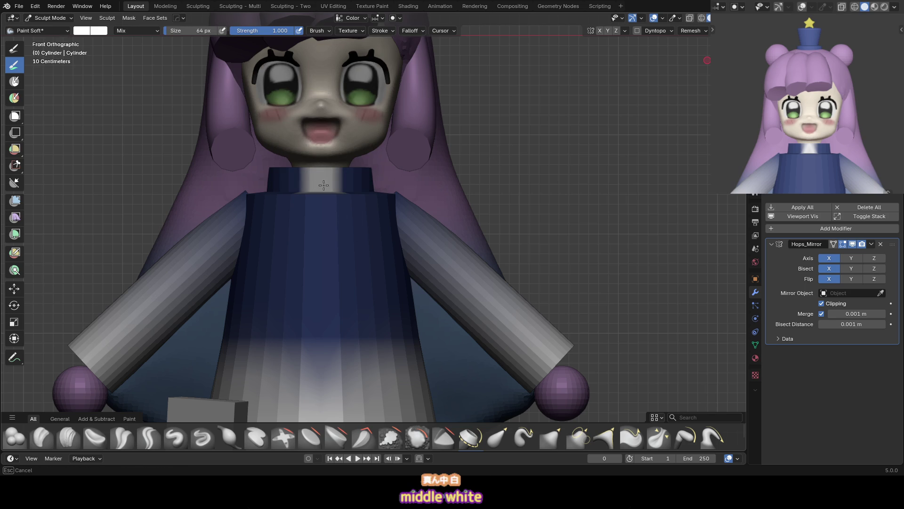
# Paint a white stripe down the dress front from the front orthographic view
pyautogui.moveTo(380, 172); pyautogui.dragTo(374, 173, button='middle')
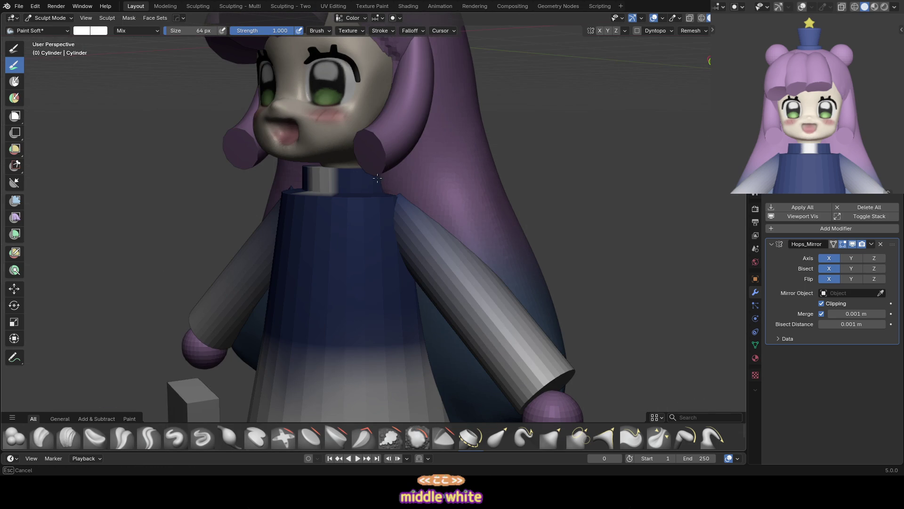
pyautogui.press('KP_1')
pyautogui.scroll(3, 383, 206)
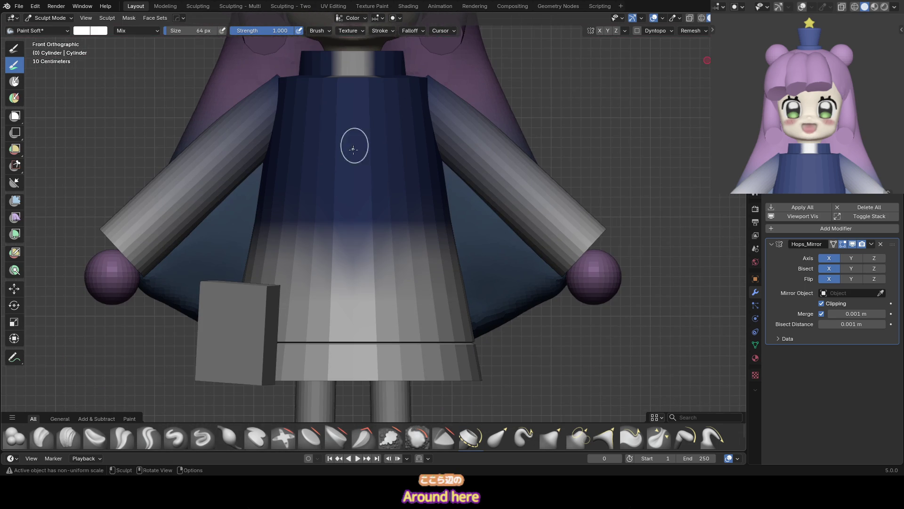
pyautogui.moveTo(353, 146)
pyautogui.mouseDown()
pyautogui.moveTo(295, 133)
pyautogui.moveTo(323, 166)
pyautogui.mouseUp()
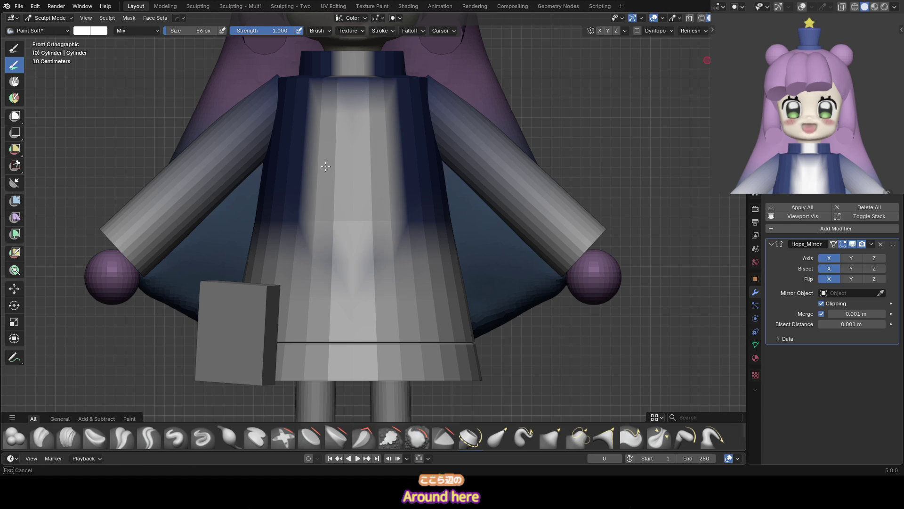
# Try a larger brush on the dress front, then undo the extra white paint
pyautogui.press('f')
pyautogui.click(358, 200)
pyautogui.hotkey('ctrl', 'z')
pyautogui.hotkey('ctrl', 'z')
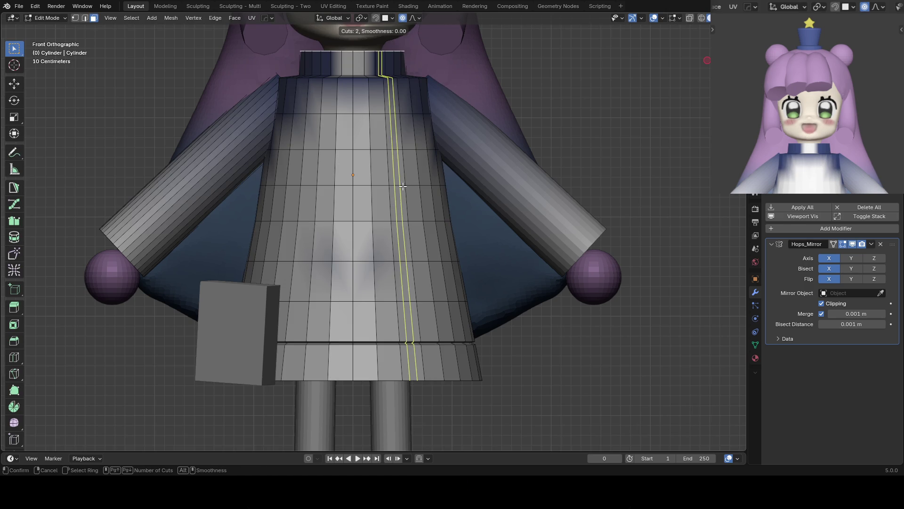
pyautogui.moveTo(411, 98); pyautogui.dragTo(438, 145, button='middle')
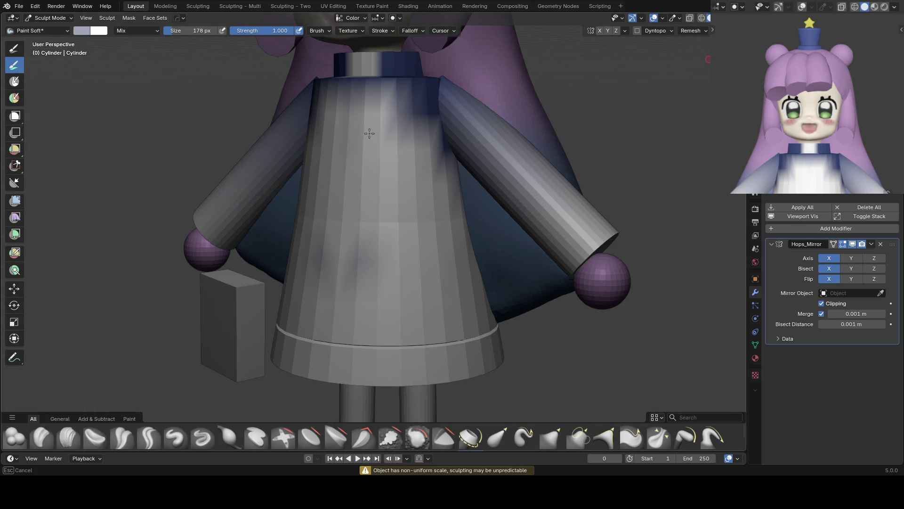
pyautogui.press('KP_1')
pyautogui.scroll(3, 348, 216)
# Swap the paint colour to white and toggle sculpt painting while reviewing the dress
pyautogui.press('s')
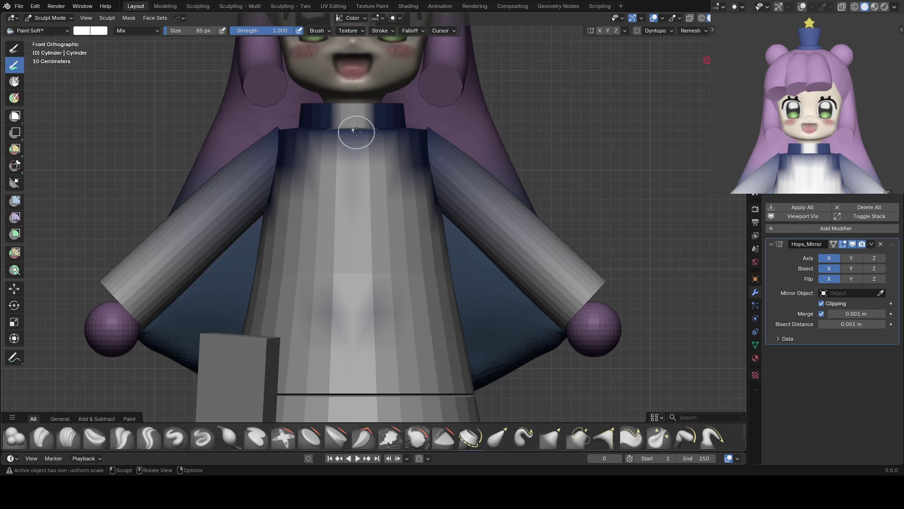
pyautogui.scroll(-4, 374, 184)
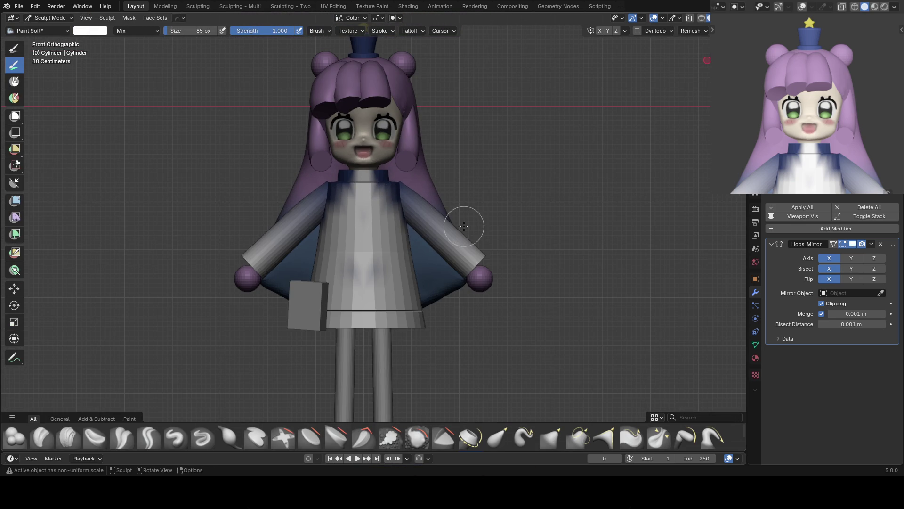
pyautogui.moveTo(464, 226); pyautogui.dragTo(405, 178, button='middle')
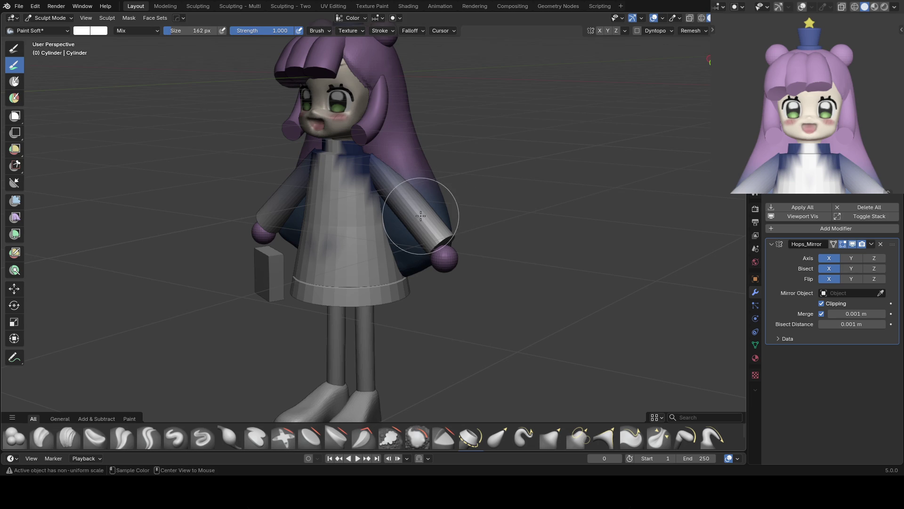
pyautogui.hotkey('ctrl', 'Tab')
pyautogui.hotkey('ctrl', 'Tab')
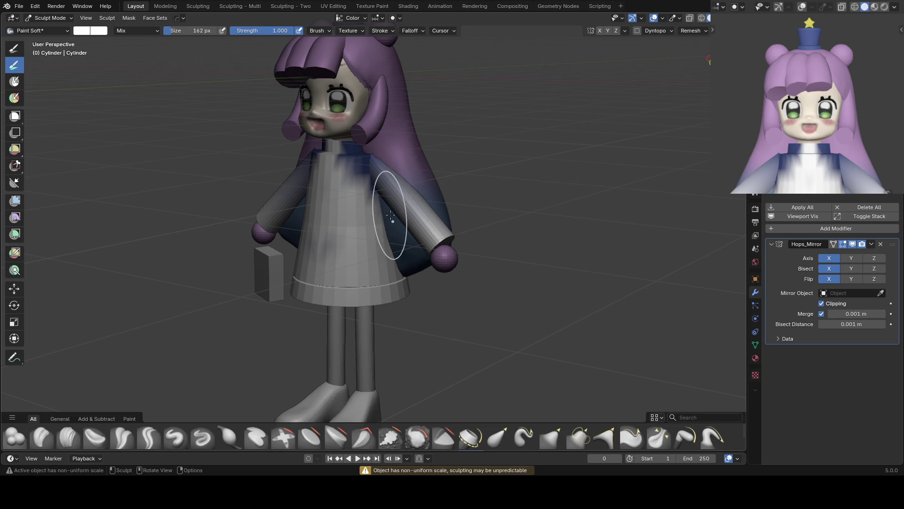
pyautogui.keyDown('alt'); pyautogui.moveTo(390, 216); pyautogui.dragTo(382, 170, button='middle'); pyautogui.keyUp('alt')
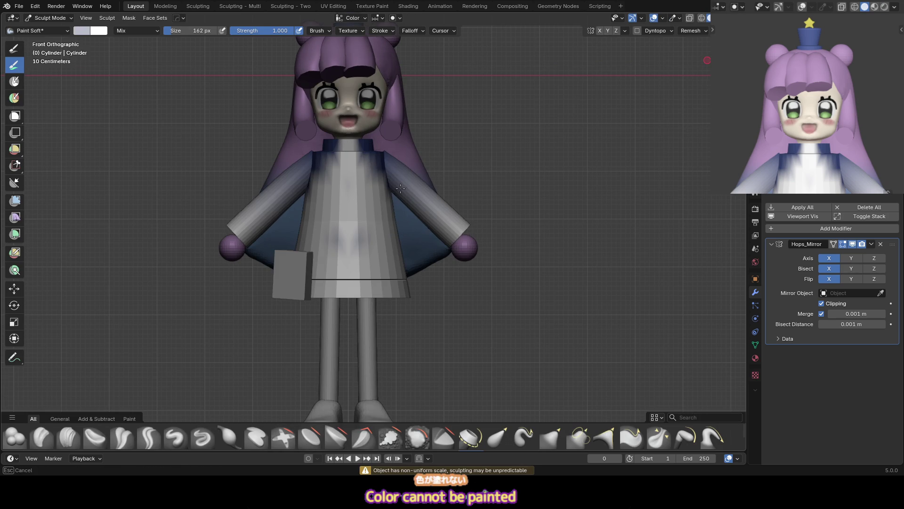
pyautogui.rightClick(411, 185)
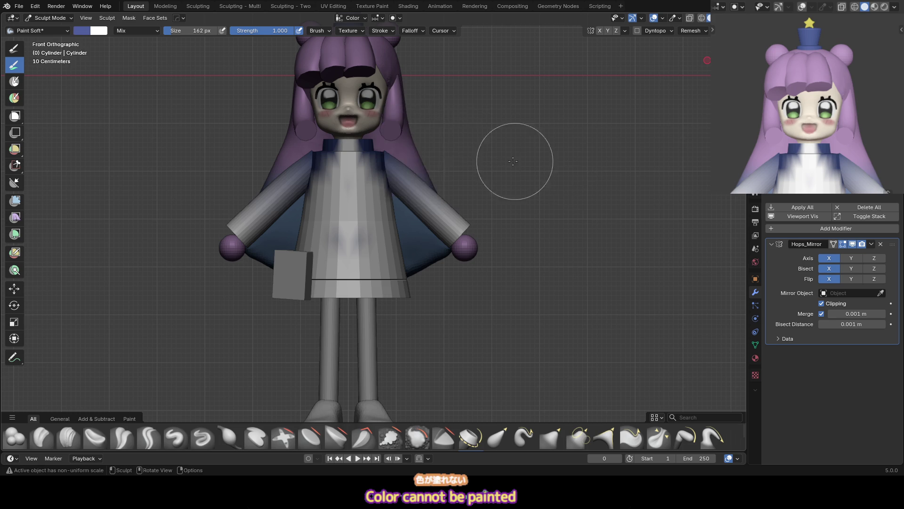
pyautogui.moveTo(515, 151); pyautogui.dragTo(436, 201, button='middle')
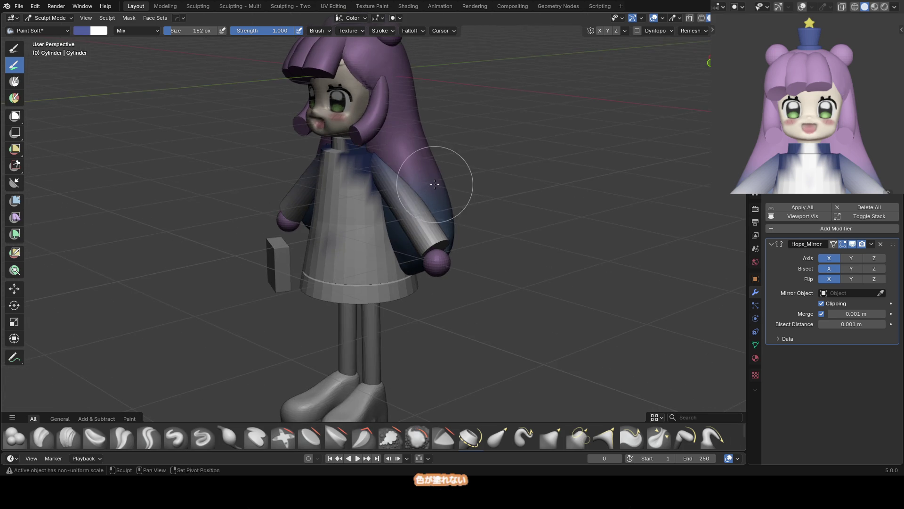
# Isolate the dress in local view, test a blue stroke down the front, then undo it
pyautogui.press('KP_Divide')
pyautogui.moveTo(398, 309)
pyautogui.mouseDown(button='middle')
pyautogui.moveTo(464, 208)
pyautogui.moveTo(506, 218)
pyautogui.mouseUp(button='middle')
pyautogui.moveTo(506, 252); pyautogui.dragTo(506, 197, button='middle')
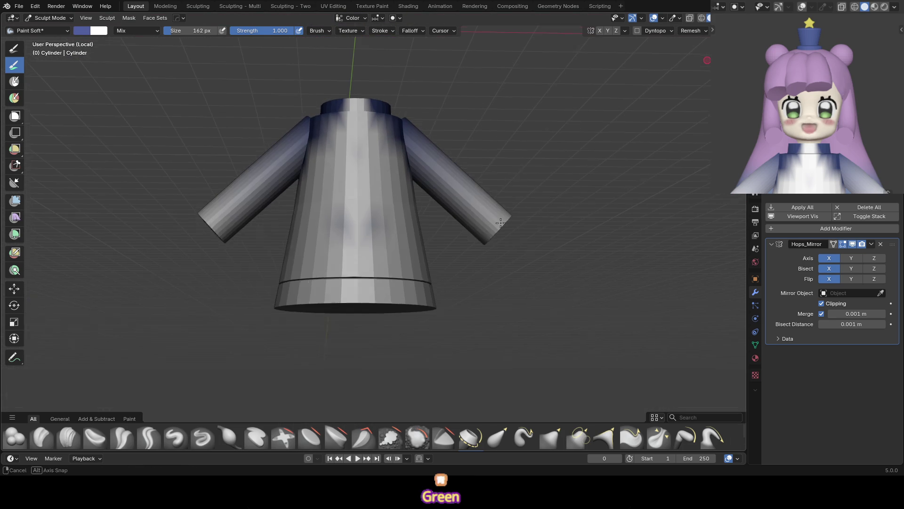
pyautogui.press('KP_1')
pyautogui.moveTo(355, 296); pyautogui.dragTo(319, 210)
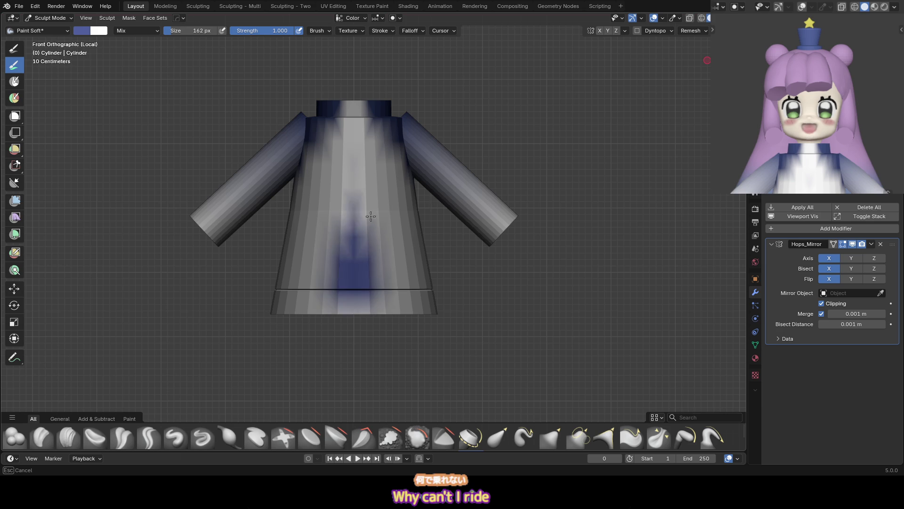
pyautogui.hotkey('ctrl', 'z')
pyautogui.keyDown('shift'); pyautogui.moveTo(349, 205); pyautogui.dragTo(414, 186, button='middle'); pyautogui.keyUp('shift')
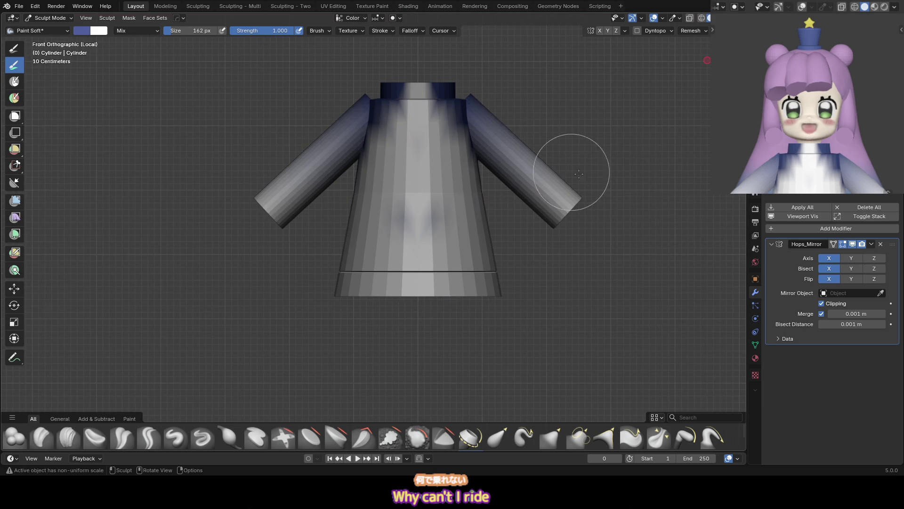
pyautogui.moveTo(485, 194)
pyautogui.mouseDown(button='middle')
pyautogui.moveTo(305, 200)
pyautogui.moveTo(432, 184)
pyautogui.mouseUp(button='middle')
pyautogui.press('KP_1')
# Leave sculpting and local view, return to the full front view, and select the legs
pyautogui.hotkey('ctrl', 'Tab')
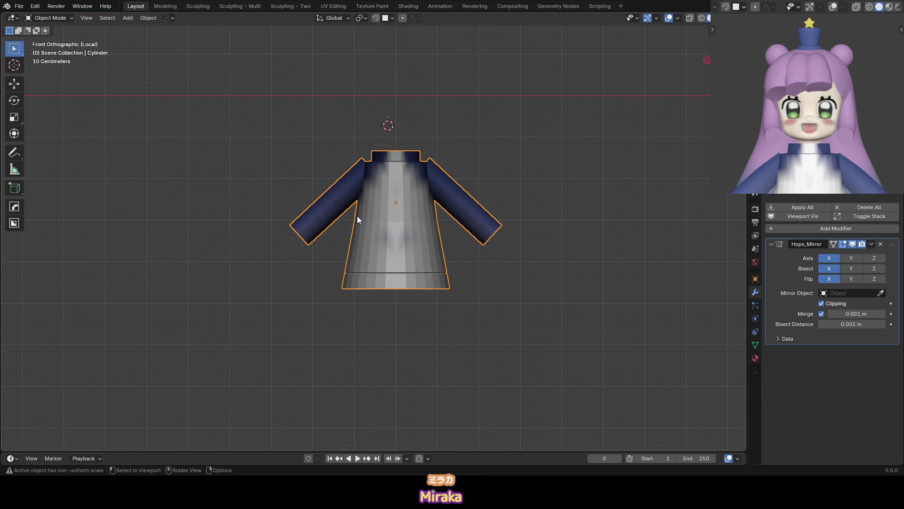
pyautogui.press('KP_Divide')
pyautogui.press('KP_1')
pyautogui.keyDown('shift'); pyautogui.scroll(-5, 403, 217); pyautogui.keyUp('shift')
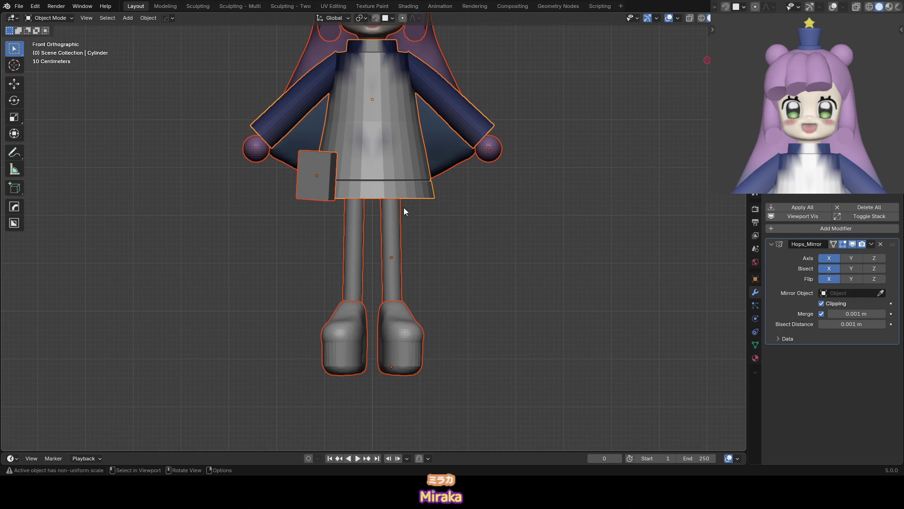
pyautogui.click(400, 209)
# Switch the legs object into Edit Mode
pyautogui.hotkey('ctrl', 'Tab')
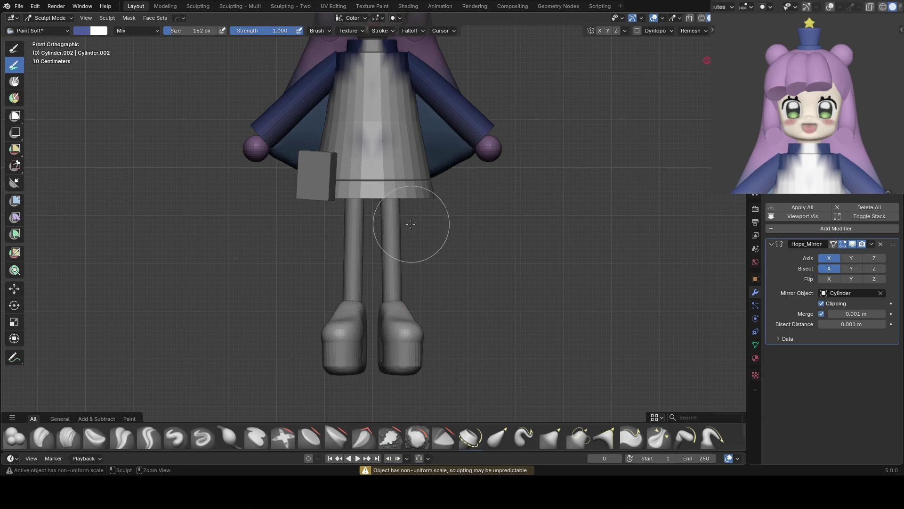
pyautogui.scroll(3, 411, 225)
pyautogui.hotkey('ctrl', 'Tab')
pyautogui.hotkey('ctrl', 'Tab')
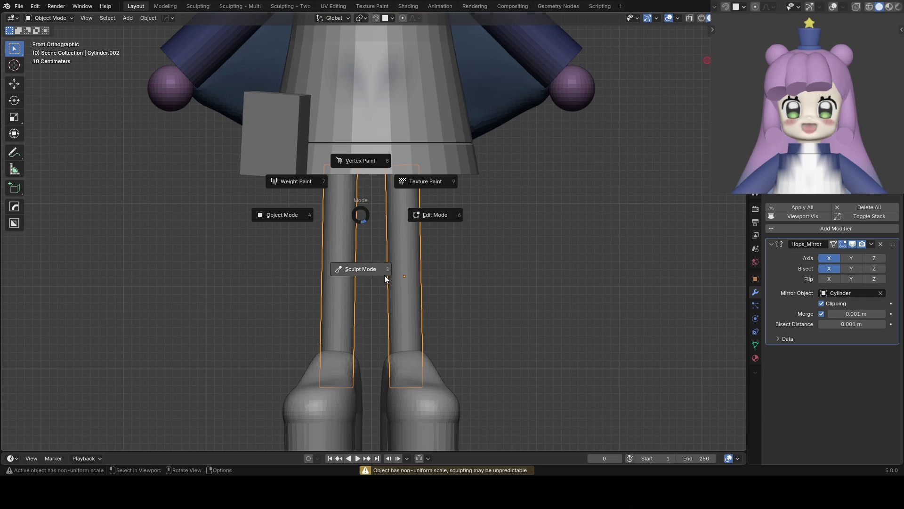
pyautogui.click(384, 276)
pyautogui.scroll(3, 411, 252)
pyautogui.press('Tab')
pyautogui.scroll(2, 539, 222)
pyautogui.scroll(-2, 425, 233)
pyautogui.scroll(2, 431, 231)
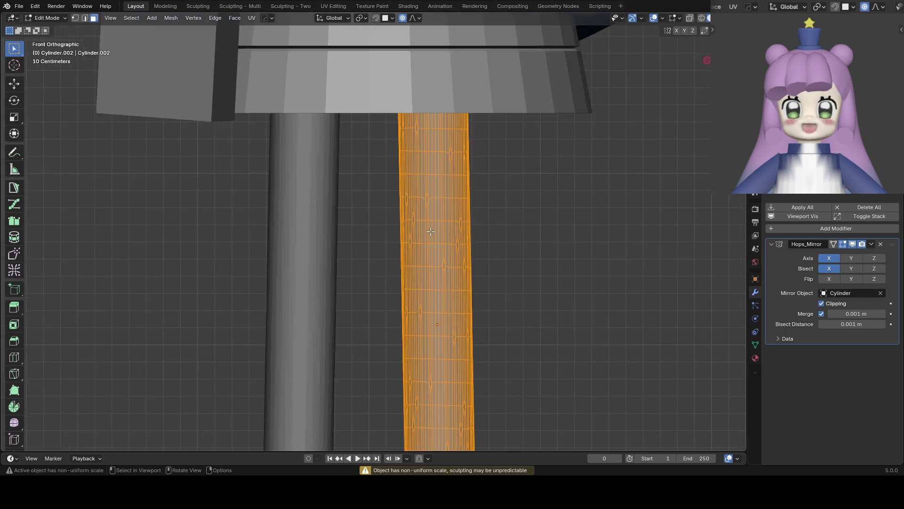
# Inspect the legs' dense wireframe from several angles, then return to Object Mode
pyautogui.moveTo(430, 231); pyautogui.dragTo(476, 212, button='middle')
pyautogui.press('KP_1')
pyautogui.scroll(-4, 475, 213)
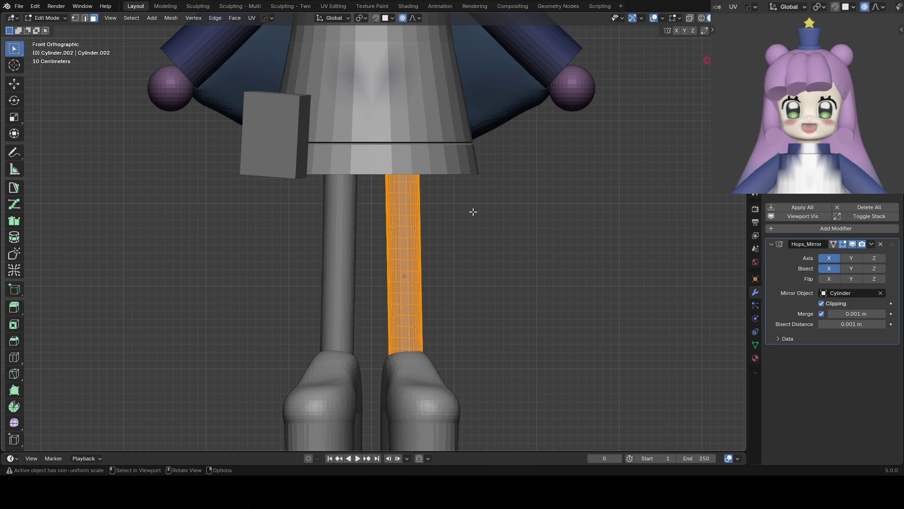
pyautogui.scroll(-1, 428, 243)
pyautogui.scroll(-1, 418, 236)
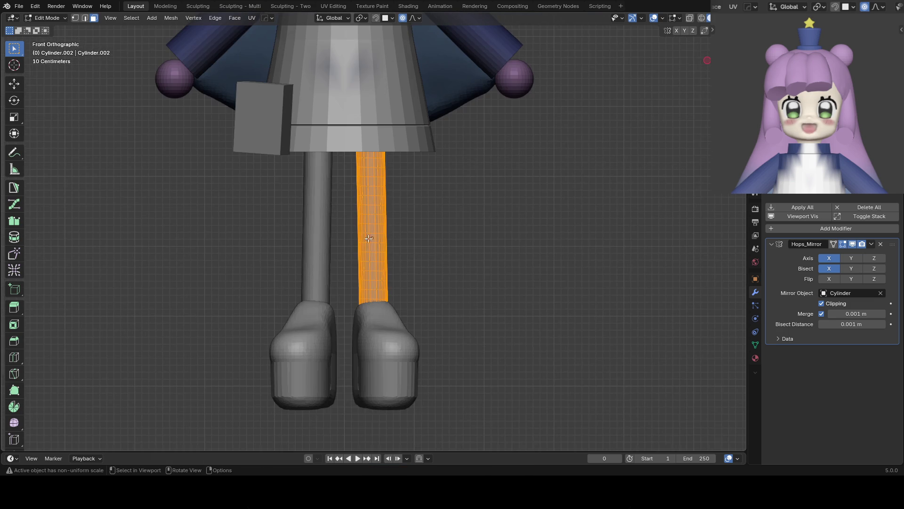
pyautogui.scroll(4, 400, 203)
pyautogui.moveTo(412, 179); pyautogui.dragTo(407, 173, button='middle')
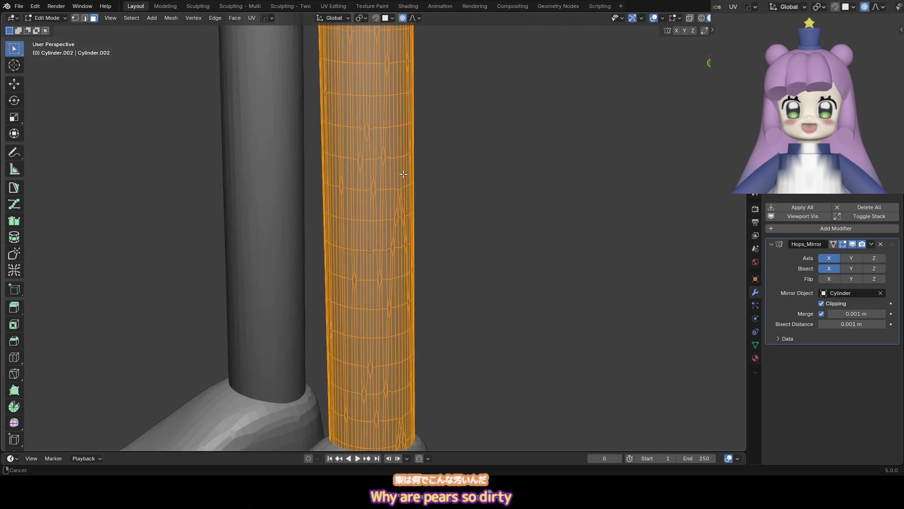
pyautogui.scroll(-4, 373, 238)
pyautogui.press('Tab')
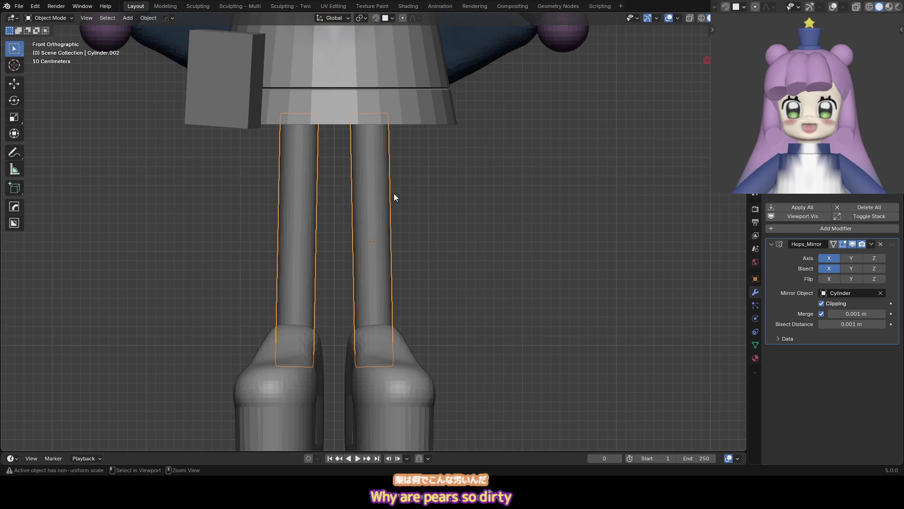
pyautogui.scroll(-1, 393, 197)
# Delete the old legs object and add a new cylinder in its place
pyautogui.press('x')
pyautogui.click(372, 206)
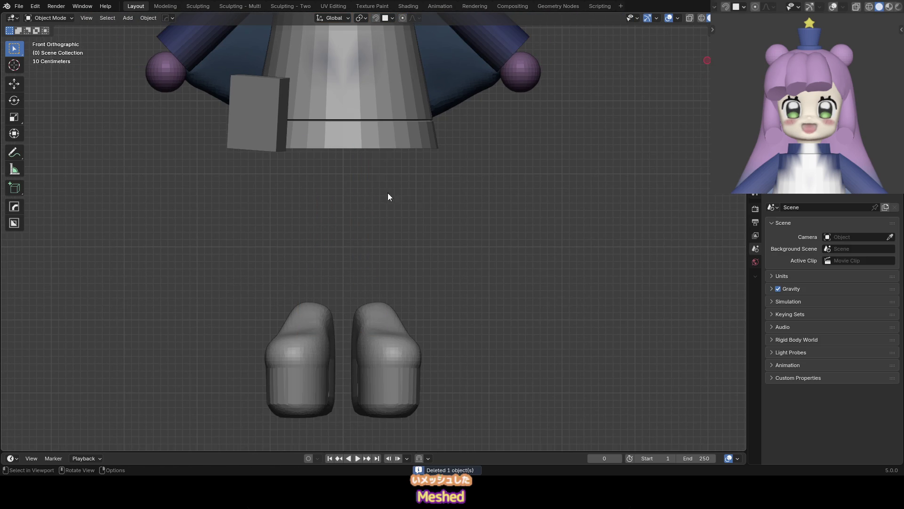
pyautogui.press('q')
pyautogui.click(400, 182)
# Shrink the cylinder uniformly and stretch it along Z into a thin leg
pyautogui.scroll(-2, 415, 155)
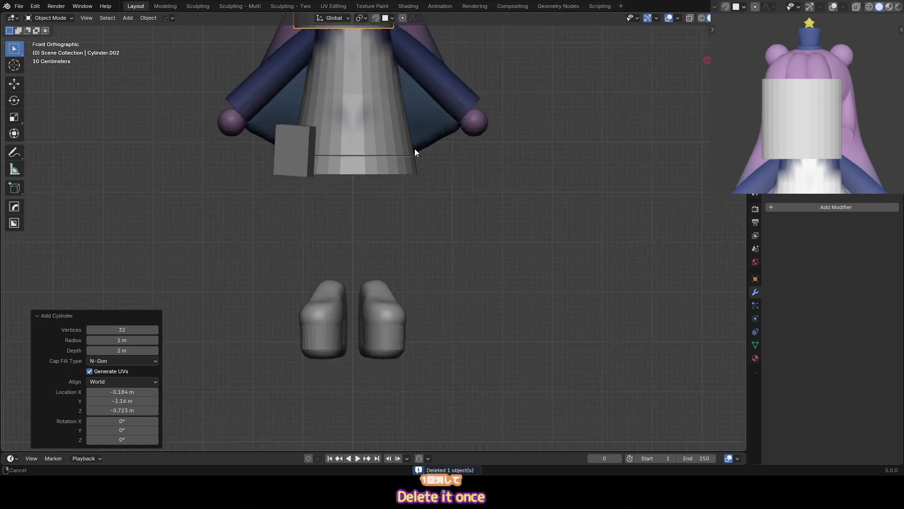
pyautogui.scroll(-2, 414, 151)
pyautogui.press('g')
pyautogui.click(417, 240)
pyautogui.press('Tab')
pyautogui.press('s')
pyautogui.click(395, 233)
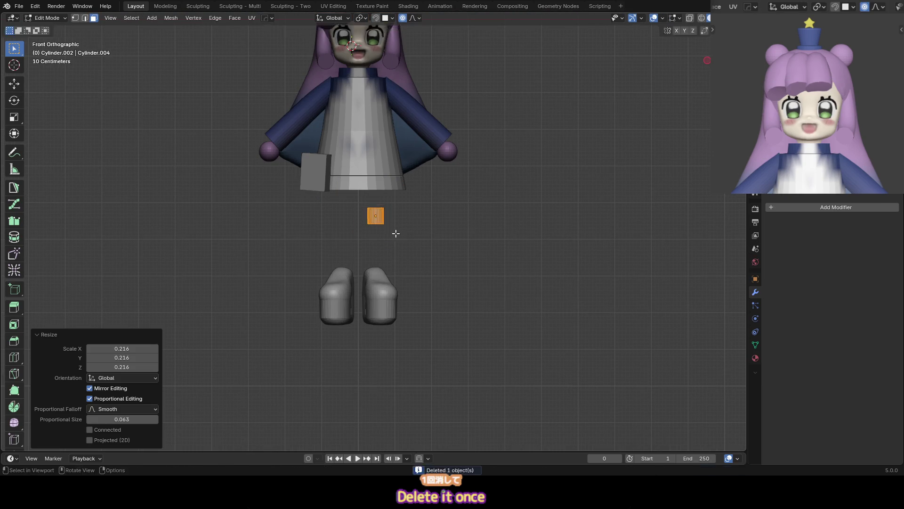
pyautogui.press('s')
pyautogui.press('z')
pyautogui.click(522, 137)
# Position the leg above the boot in side view and make it slightly taller
pyautogui.press('KP_3')
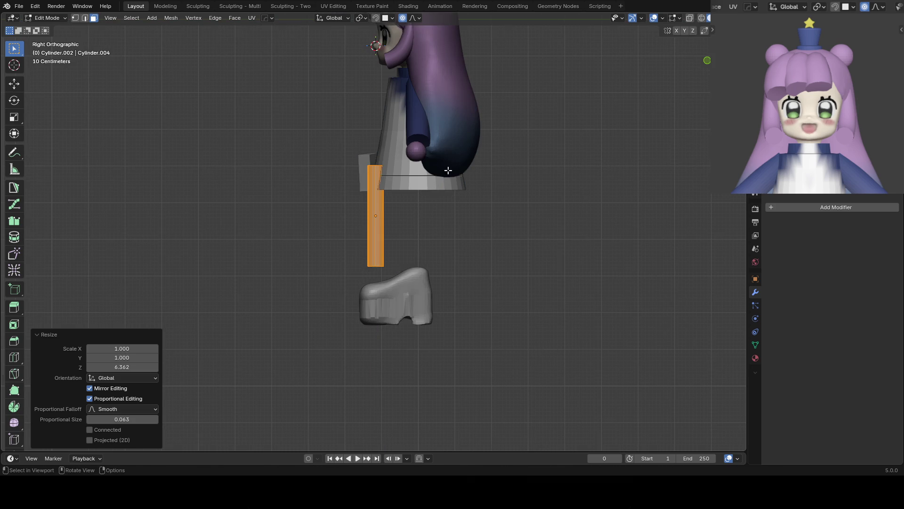
pyautogui.press('g')
pyautogui.click(494, 179)
pyautogui.press('s')
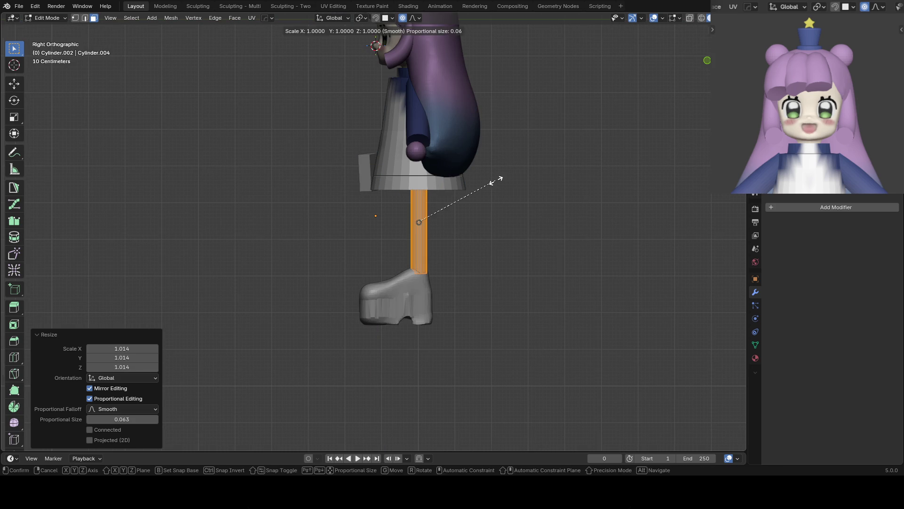
pyautogui.press('z')
pyautogui.click(499, 181)
pyautogui.press('KP_1')
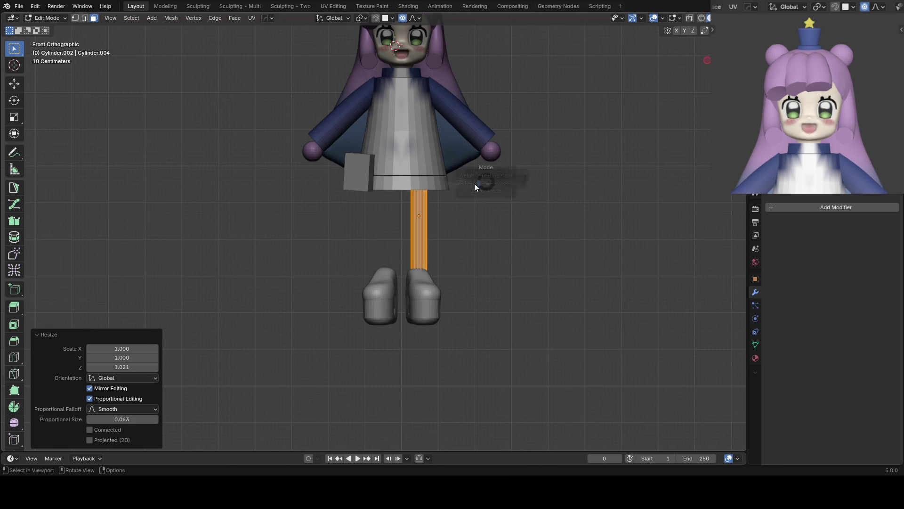
# Mirror the leg into a pair, tilt it slightly, and shift it inward about 0.077 m
pyautogui.hotkey('alt', 'x')
pyautogui.click(469, 114)
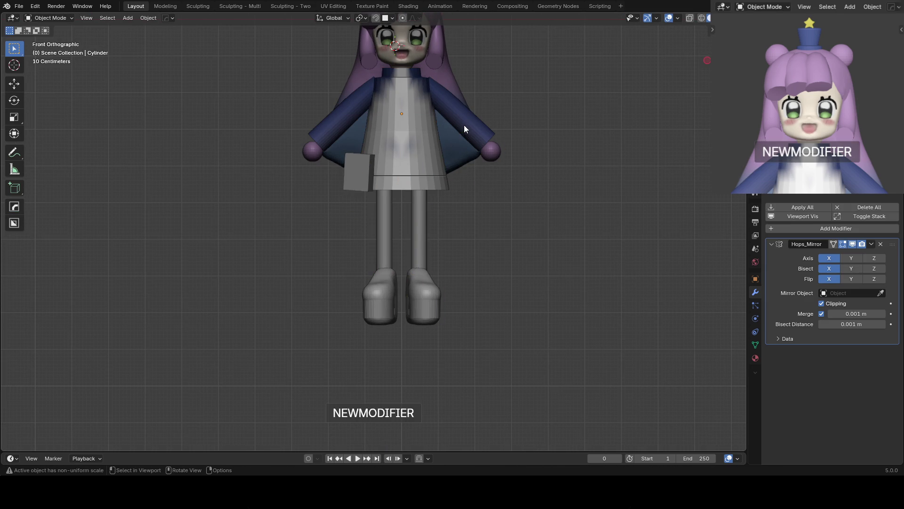
pyautogui.press('Tab')
pyautogui.press('r')
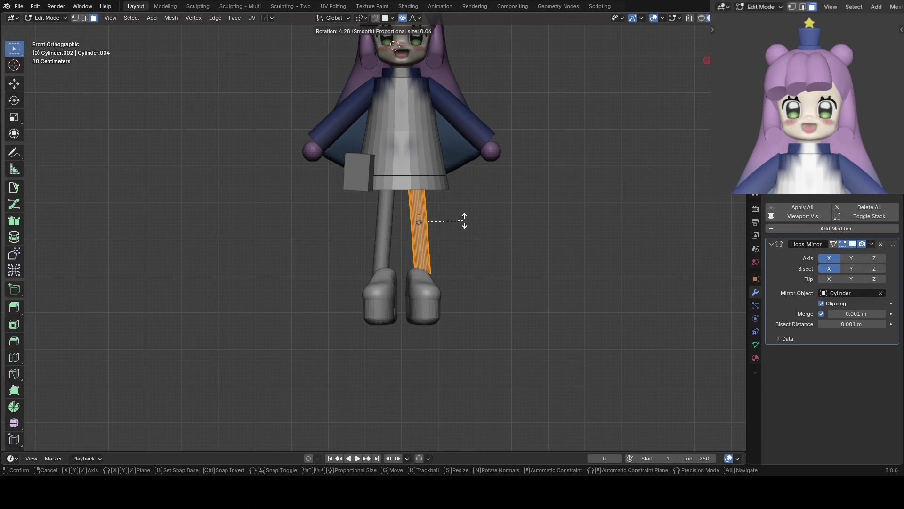
pyautogui.click(464, 225)
pyautogui.press('g')
pyautogui.press('x')
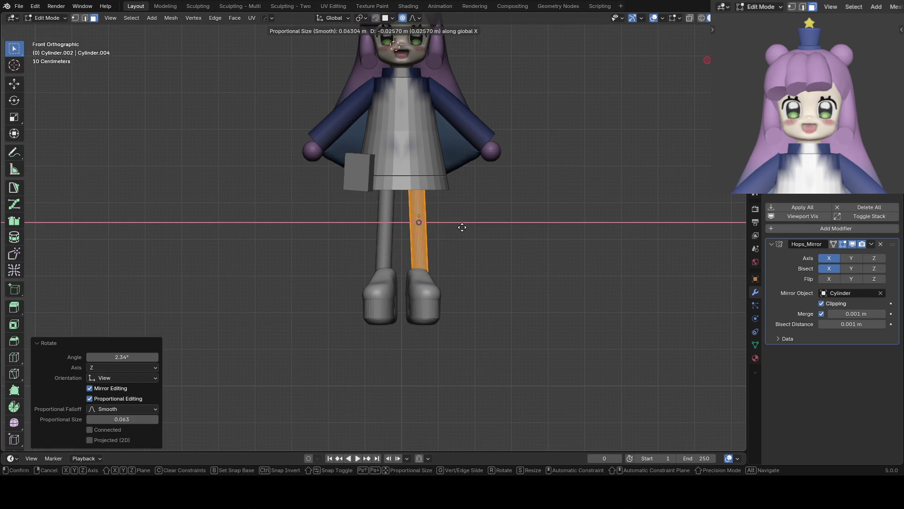
pyautogui.click(456, 211)
# Return to Object Mode and check the new legs from the front and side
pyautogui.keyDown('shift'); pyautogui.moveTo(484, 149); pyautogui.dragTo(469, 208, button='middle'); pyautogui.keyUp('shift')
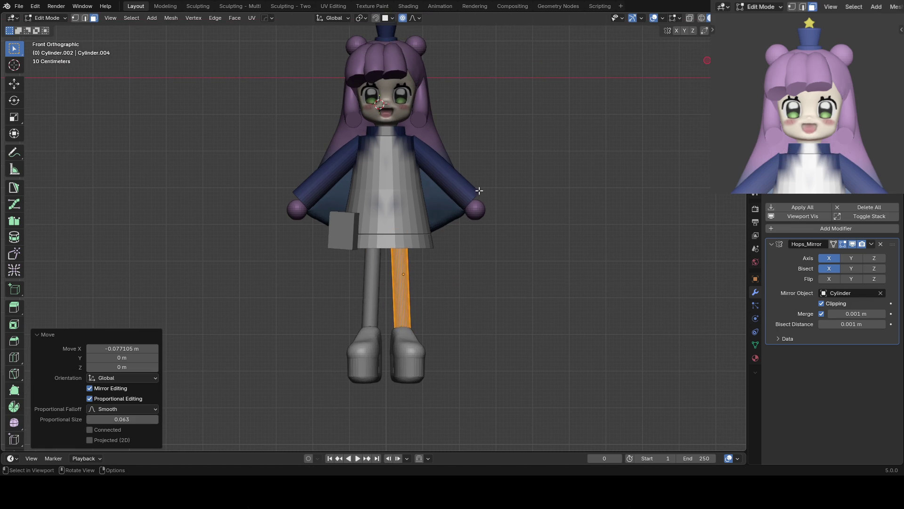
pyautogui.press('Tab')
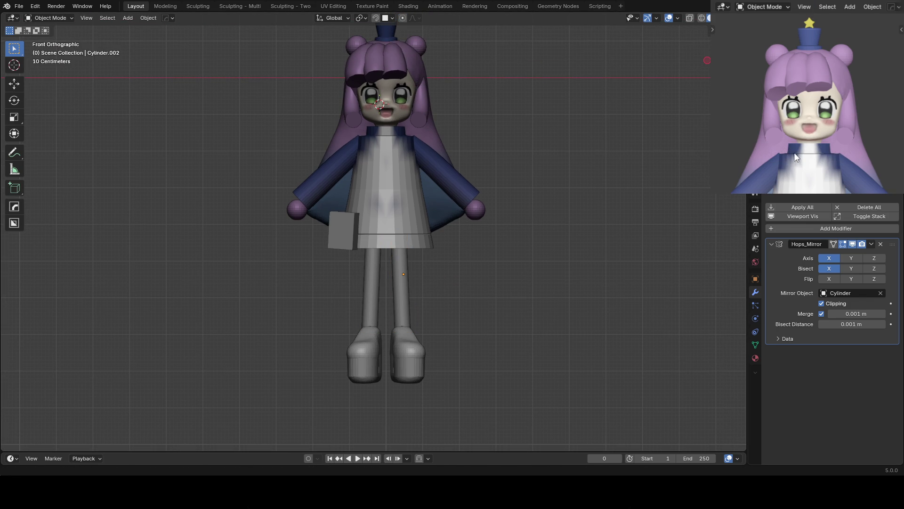
pyautogui.scroll(-4, 795, 157)
pyautogui.moveTo(822, 125)
pyautogui.mouseDown(button='middle')
pyautogui.moveTo(738, 141)
pyautogui.moveTo(761, 130)
pyautogui.mouseUp(button='middle')
pyautogui.scroll(-1, 427, 331)
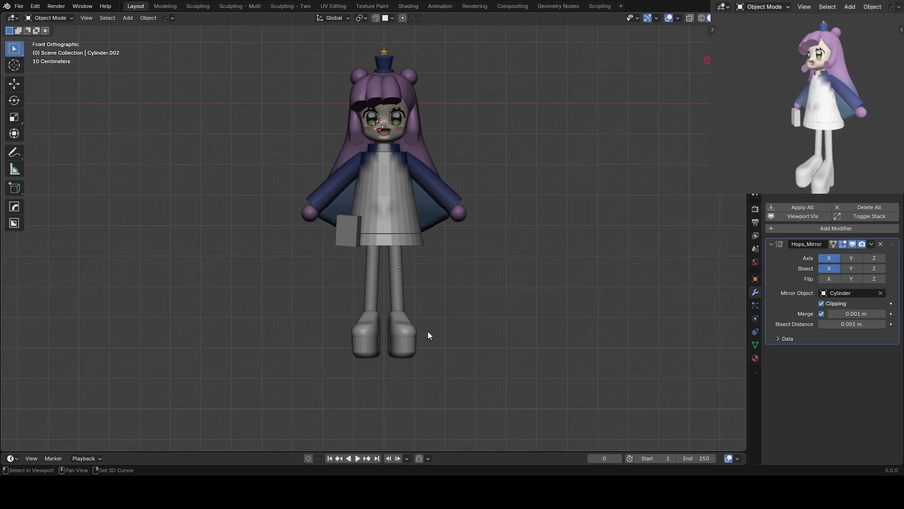
pyautogui.scroll(-1, 439, 323)
# Select the dress and its bottom face in Edit Mode
pyautogui.moveTo(471, 338); pyautogui.dragTo(262, 275)
pyautogui.click(380, 194)
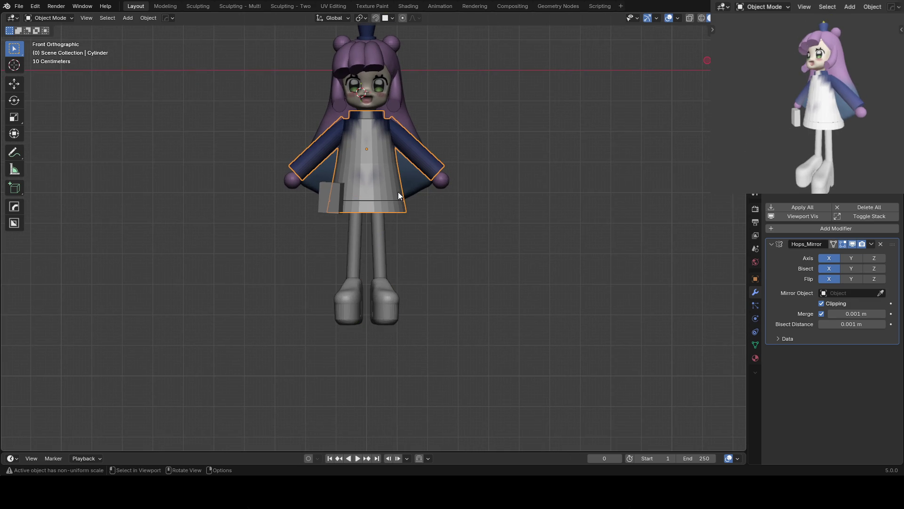
pyautogui.press('Tab')
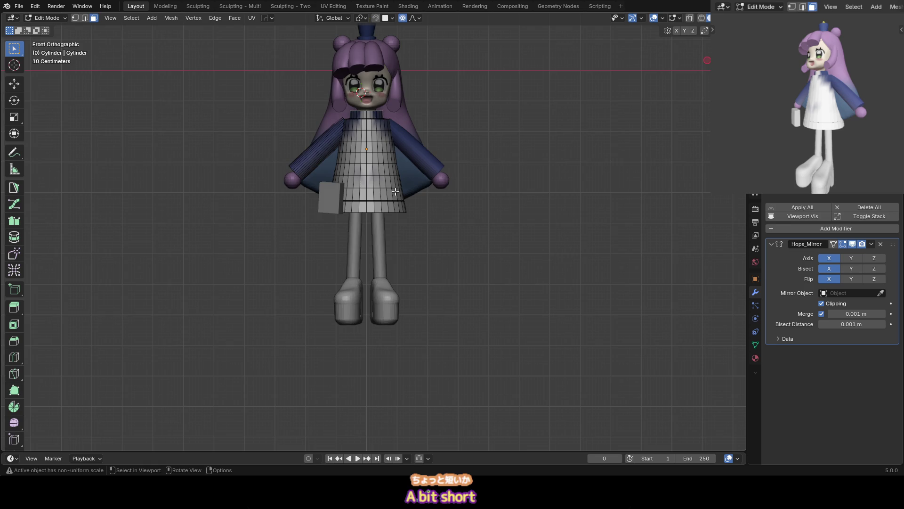
pyautogui.moveTo(394, 190); pyautogui.dragTo(402, 191, button='middle')
pyautogui.click(403, 191)
pyautogui.press('KP_1')
# Enable Smooth proportional editing and lower the hem about 0.108 m along Z
pyautogui.hotkey('shift', 'o')
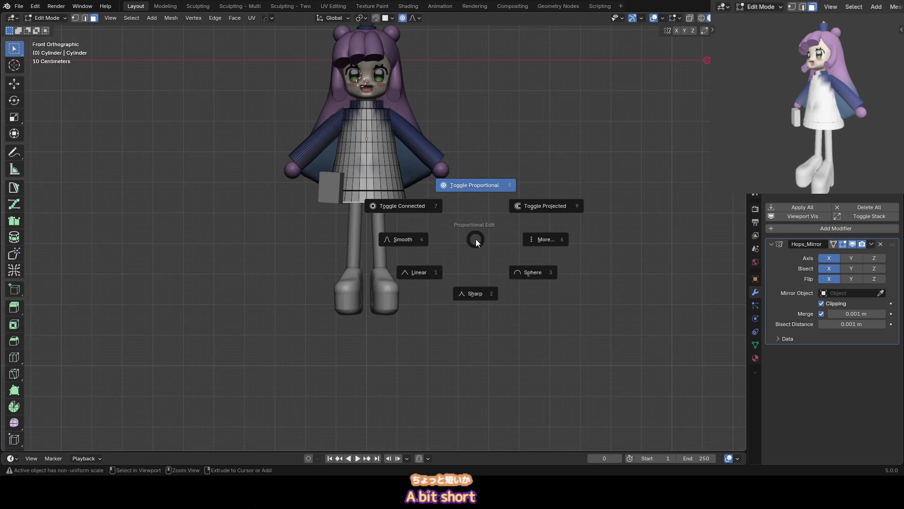
pyautogui.press('Escape')
pyautogui.press('g')
pyautogui.press('z')
pyautogui.scroll(-7, 470, 243)
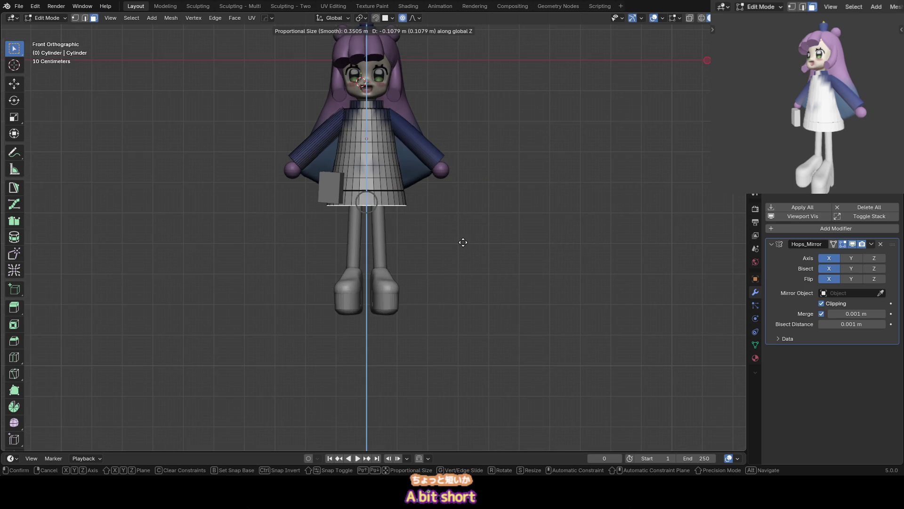
pyautogui.click(458, 239)
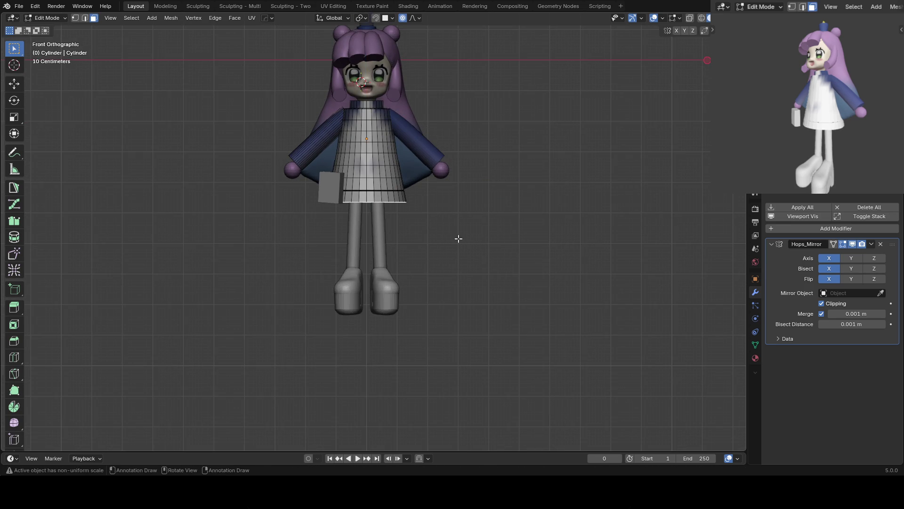
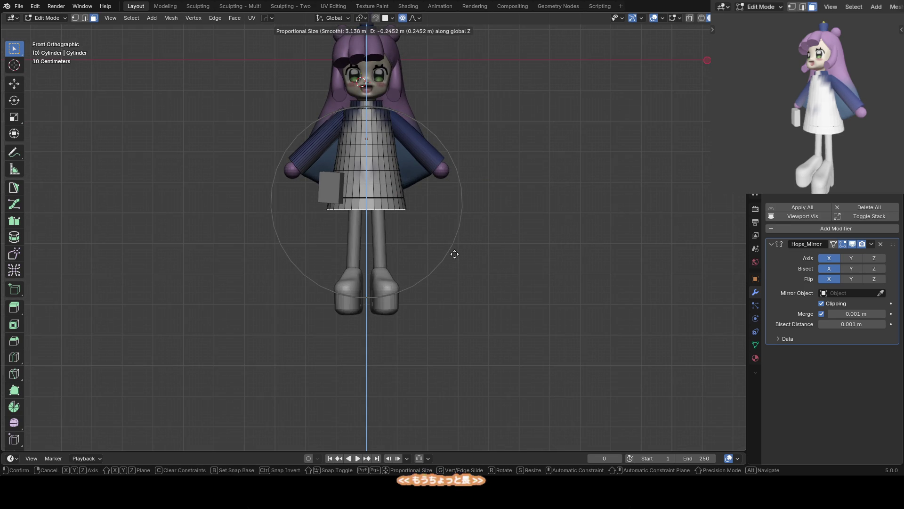
# Drop the dress hem slightly, then move both legs and shoes lower
pyautogui.click(454, 254)
pyautogui.press('Tab')
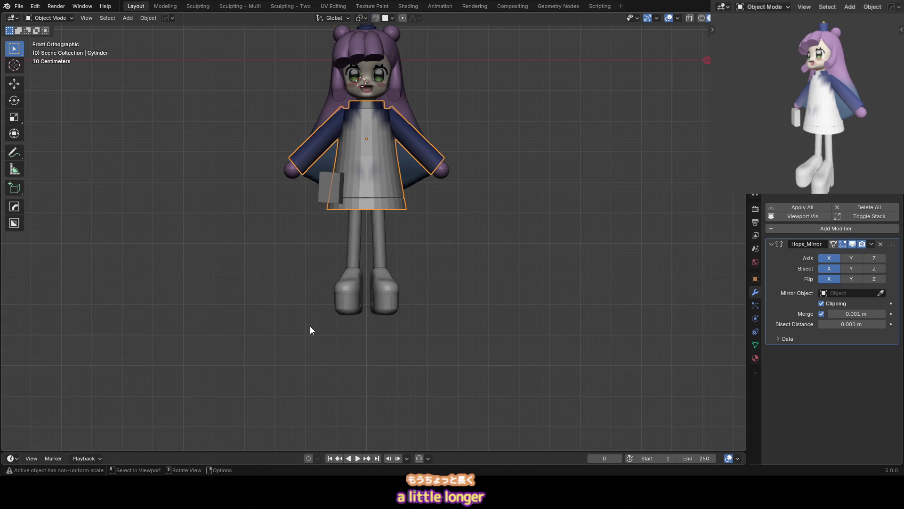
pyautogui.moveTo(310, 325); pyautogui.dragTo(441, 260)
pyautogui.hotkey('alt', 'x')
pyautogui.click(440, 263)
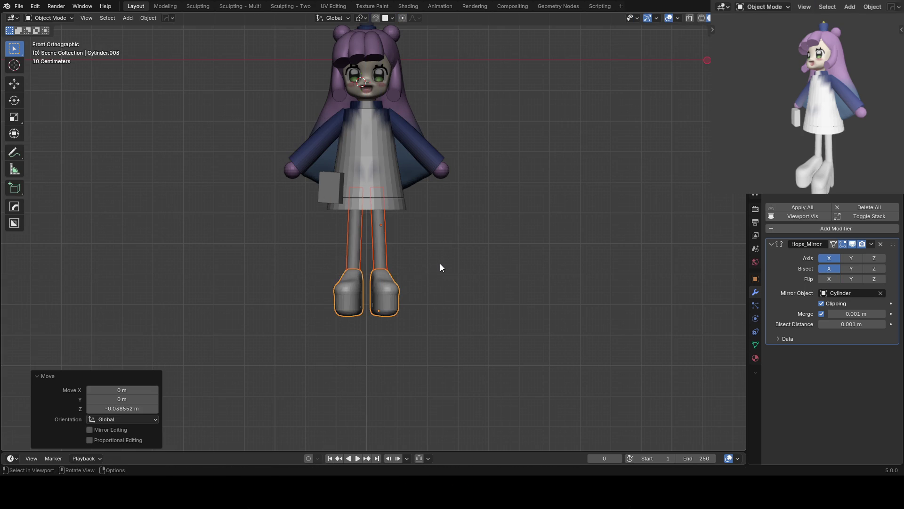
# Reframe the view and turn the preview to face the character front-on
pyautogui.keyDown('shift'); pyautogui.moveTo(384, 175); pyautogui.dragTo(385, 200, button='middle'); pyautogui.keyUp('shift')
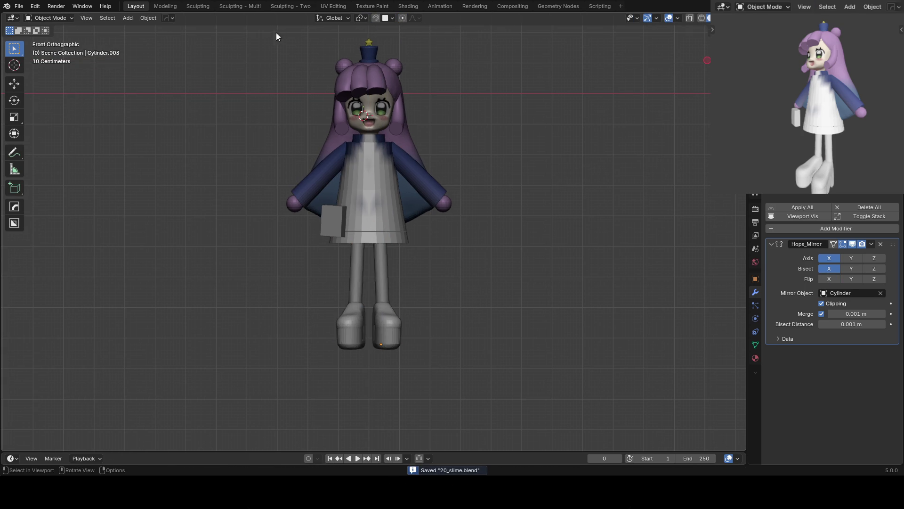
pyautogui.keyDown('shift'); pyautogui.moveTo(328, 89); pyautogui.dragTo(325, 111, button='middle'); pyautogui.keyUp('shift')
pyautogui.moveTo(782, 70); pyautogui.dragTo(831, 96, button='middle')
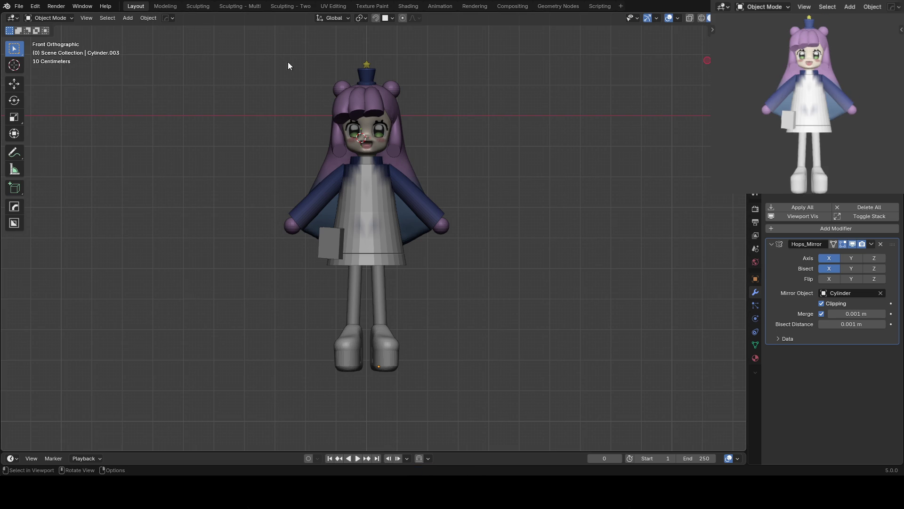
# Select the head with the hair and set the pivot point to the 3D Cursor
pyautogui.click(368, 146)
pyautogui.press('s')
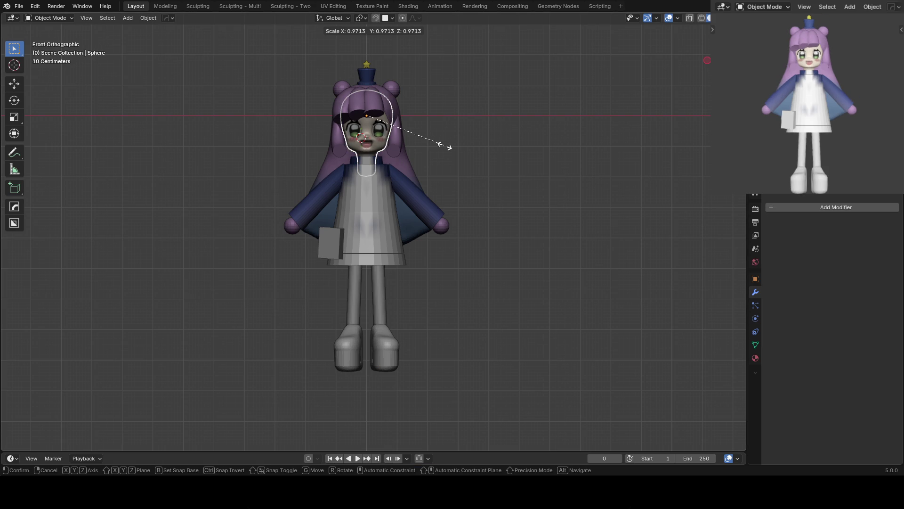
pyautogui.click(445, 147)
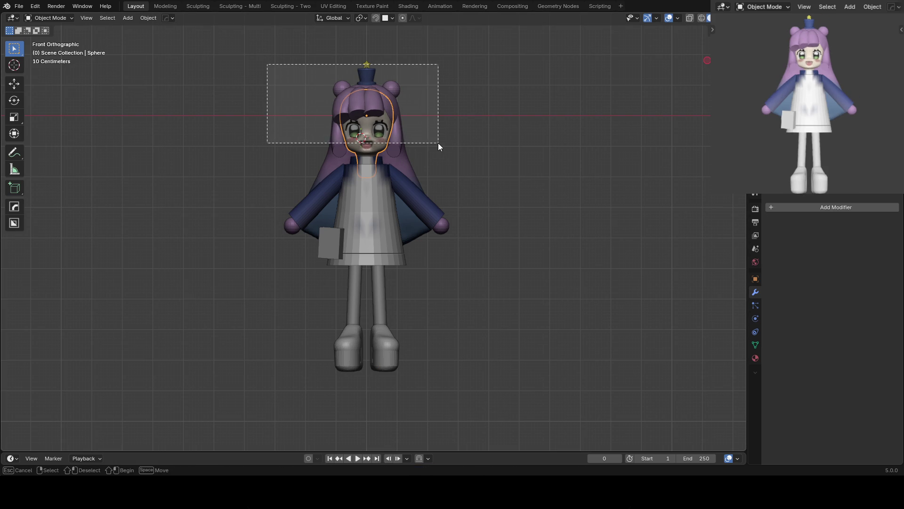
pyautogui.moveTo(299, 83); pyautogui.dragTo(442, 145)
pyautogui.press('s')
pyautogui.rightClick(430, 143)
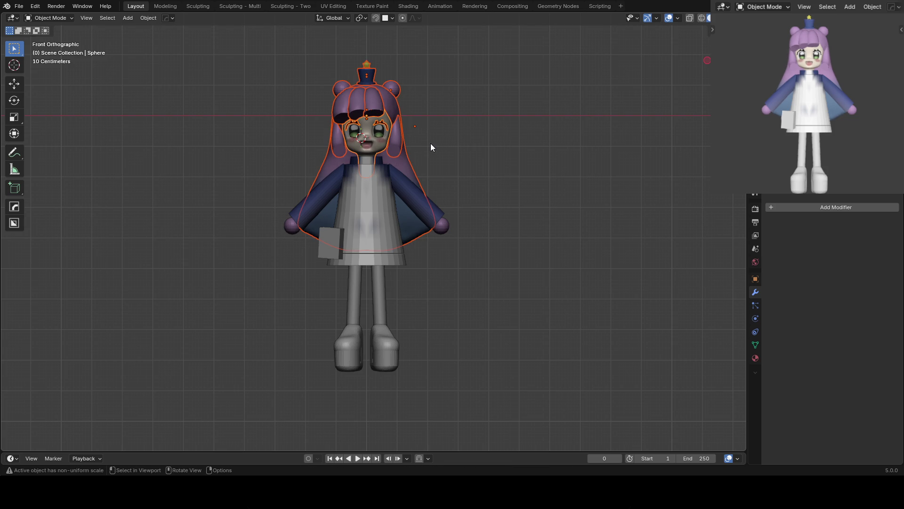
pyautogui.press('.')
pyautogui.click(528, 154)
pyautogui.press('s')
pyautogui.rightClick(524, 154)
pyautogui.moveTo(524, 154); pyautogui.dragTo(524, 154, button='middle')
pyautogui.press('KP_1')
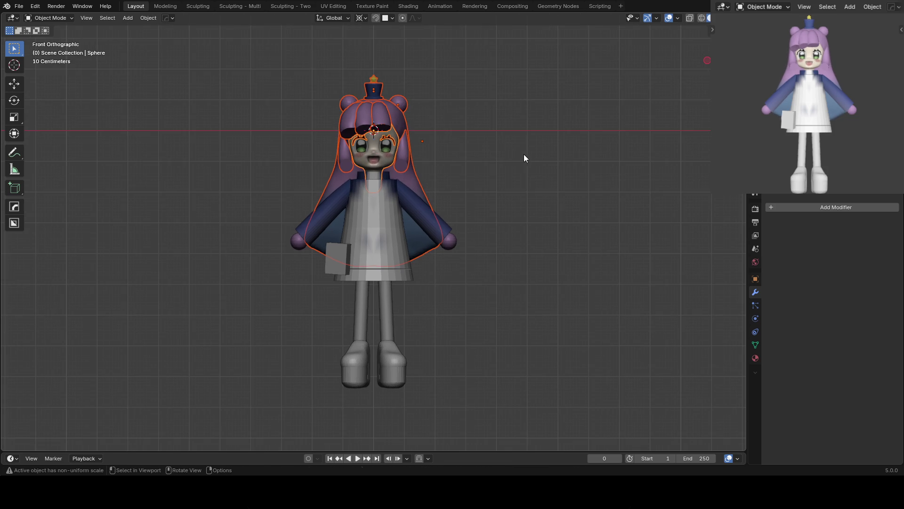
# Scale the head and hair to 0.96 and lower them along Z onto the neck
pyautogui.press('s')
pyautogui.click(518, 158)
pyautogui.press('g')
pyautogui.press('z')
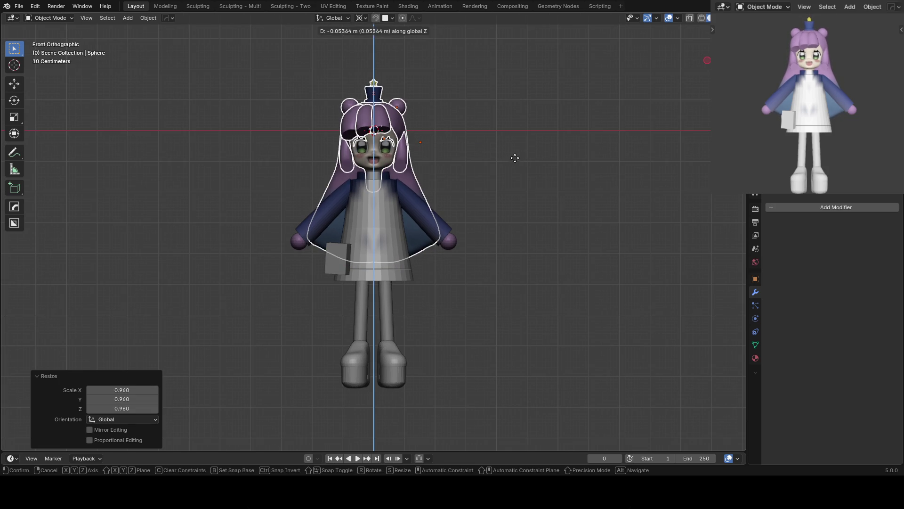
pyautogui.click(510, 165)
# Check the head from the side, deselect everything, and zoom in on the upper body
pyautogui.press('s')
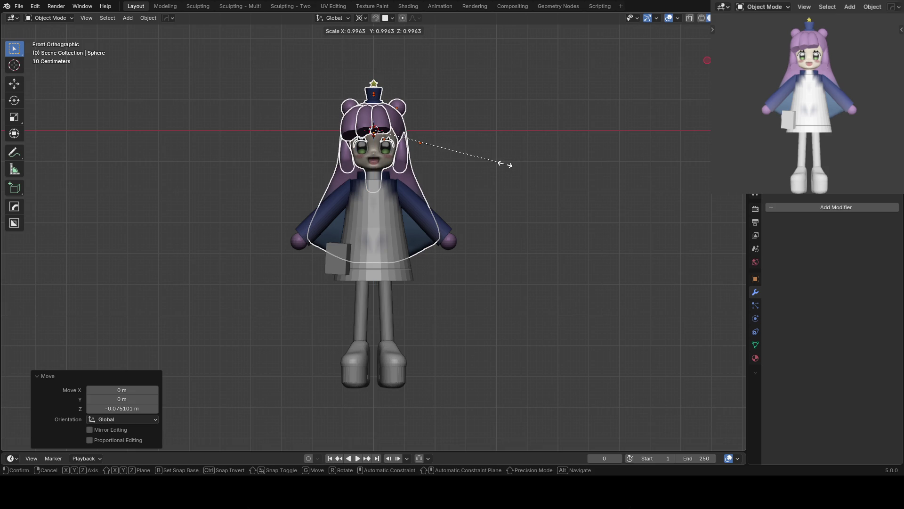
pyautogui.press('Escape')
pyautogui.press('KP_3')
pyautogui.press('KP_1')
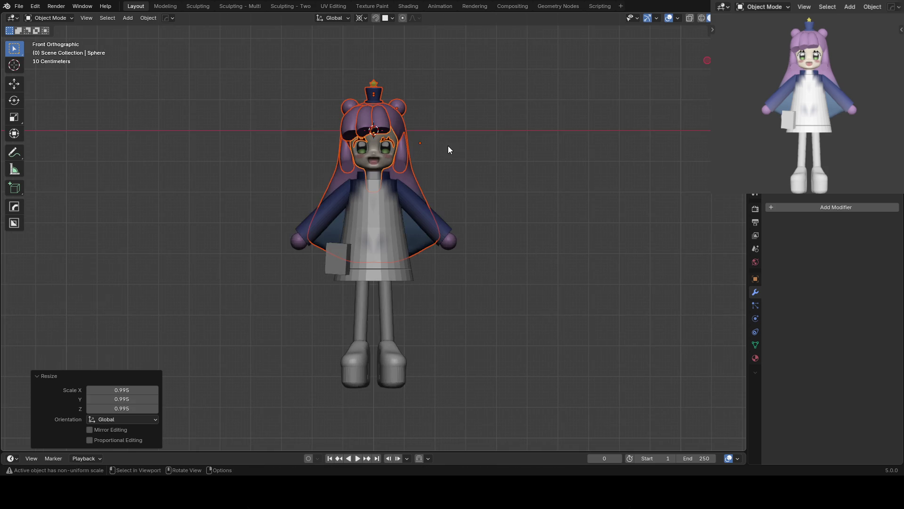
pyautogui.click(448, 145)
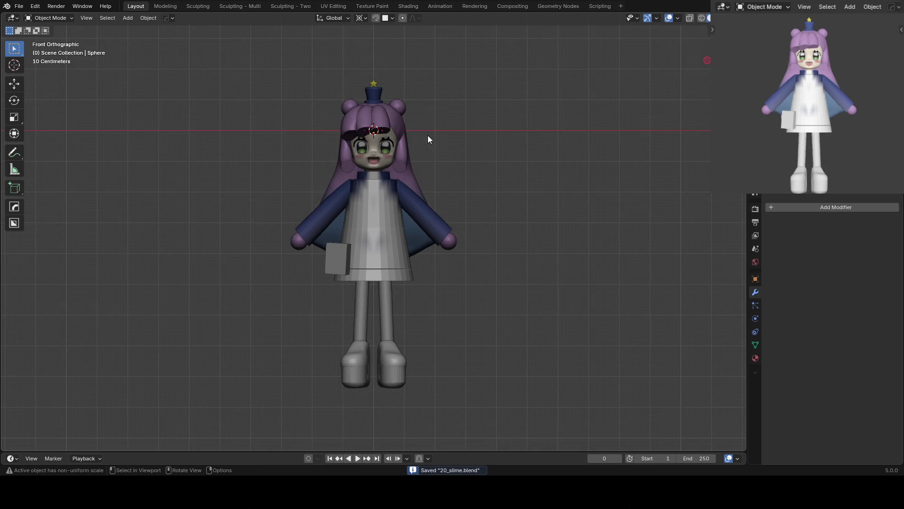
pyautogui.moveTo(427, 134)
pyautogui.keyDown('ctrl'); pyautogui.mouseDown(button='middle')
pyautogui.moveTo(381, 179)
pyautogui.moveTo(370, 154)
pyautogui.mouseUp(button='middle'); pyautogui.keyUp('ctrl')
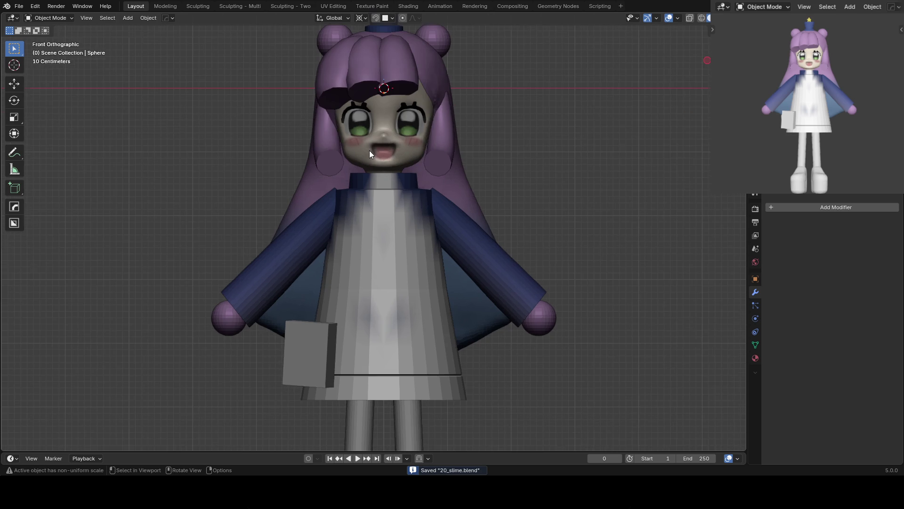
# Put the face into Sculpt Mode and set the brush size to 264 px
pyautogui.click(397, 113)
pyautogui.hotkey('ctrl', 'Tab')
pyautogui.scroll(2, 420, 141)
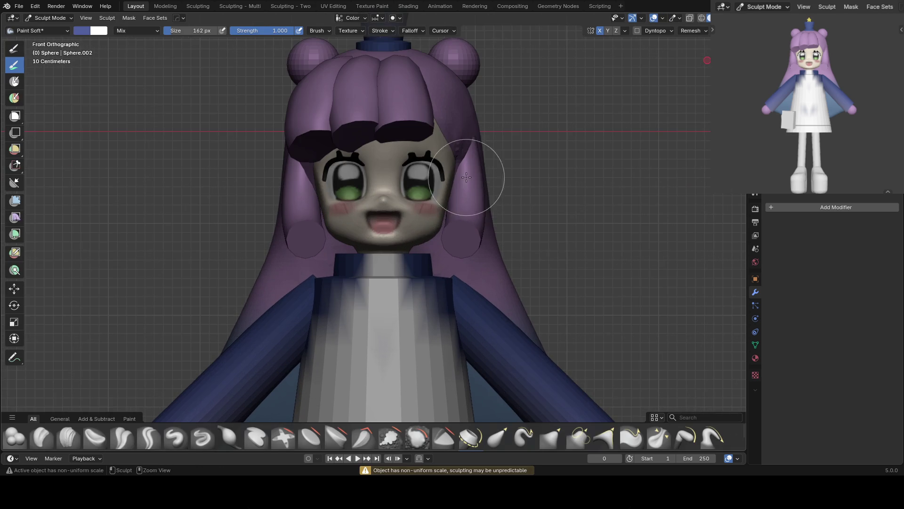
pyautogui.scroll(2, 406, 188)
pyautogui.press('f')
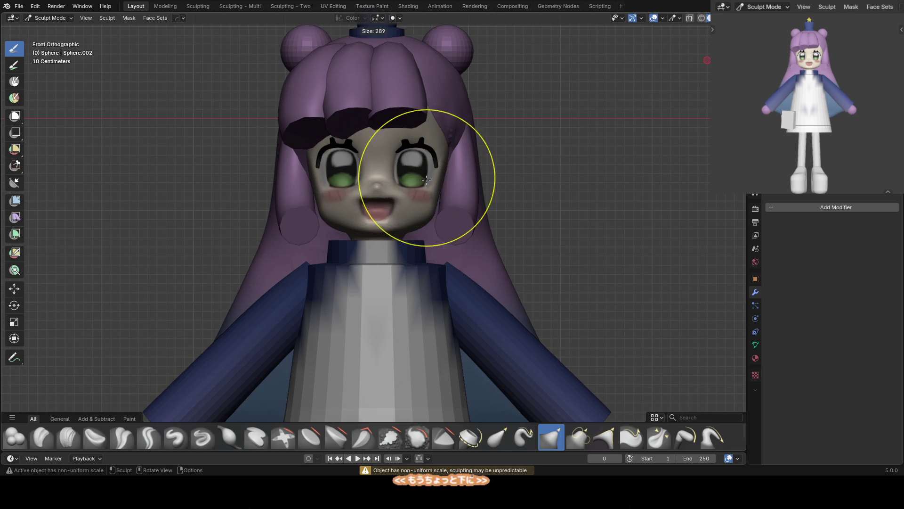
pyautogui.click(418, 184)
pyautogui.press('f')
pyautogui.click(417, 216)
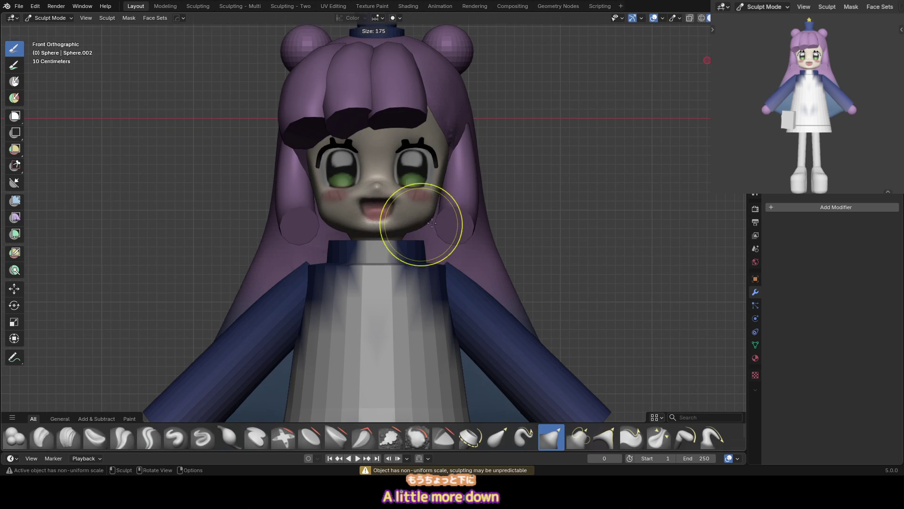
pyautogui.moveTo(424, 218); pyautogui.dragTo(424, 222)
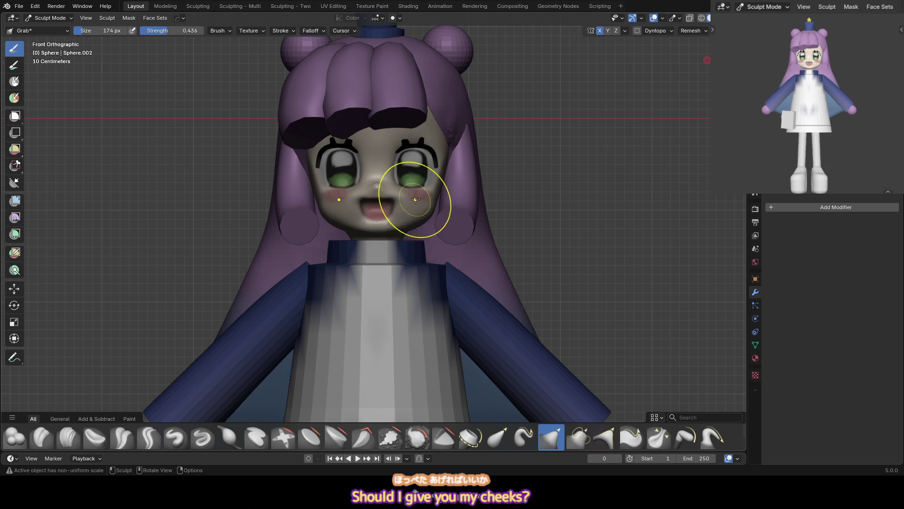
pyautogui.press('f')
pyautogui.click(448, 149)
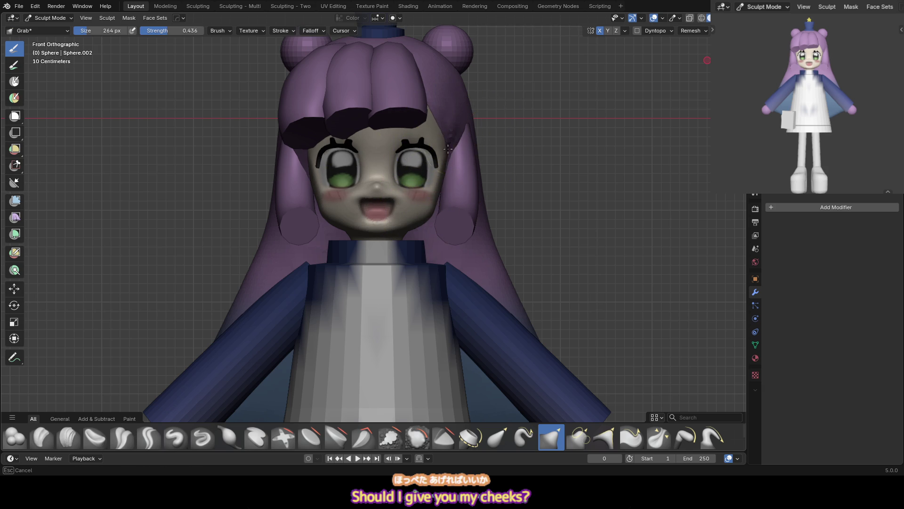
# Undo the recent cheek and hair sculpt strokes, save 20_slime.blend, and select the front bangs curve
pyautogui.hotkey('ctrl', 'z')
pyautogui.hotkey('ctrl', 'z')
pyautogui.hotkey('ctrl', 'z')
pyautogui.hotkey('ctrl', 'z')
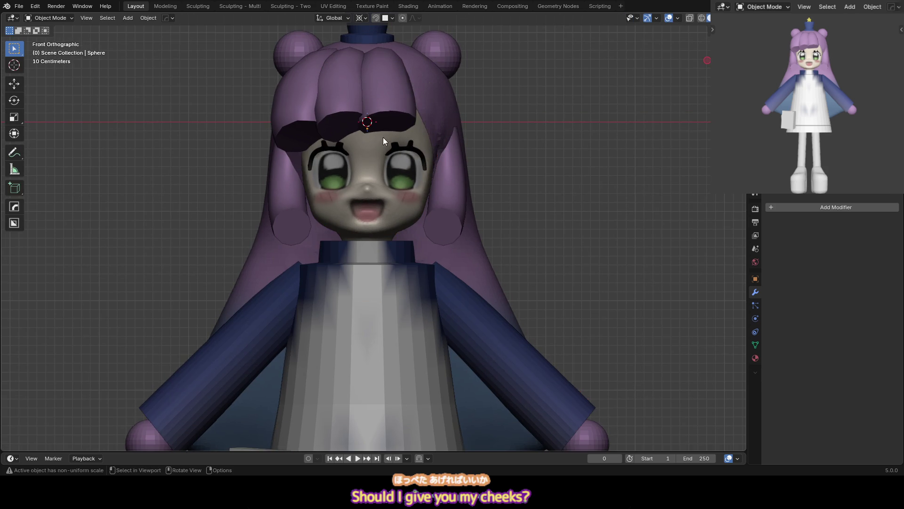
pyautogui.hotkey('ctrl', 's')
pyautogui.scroll(-1, 472, 83)
pyautogui.click(360, 109)
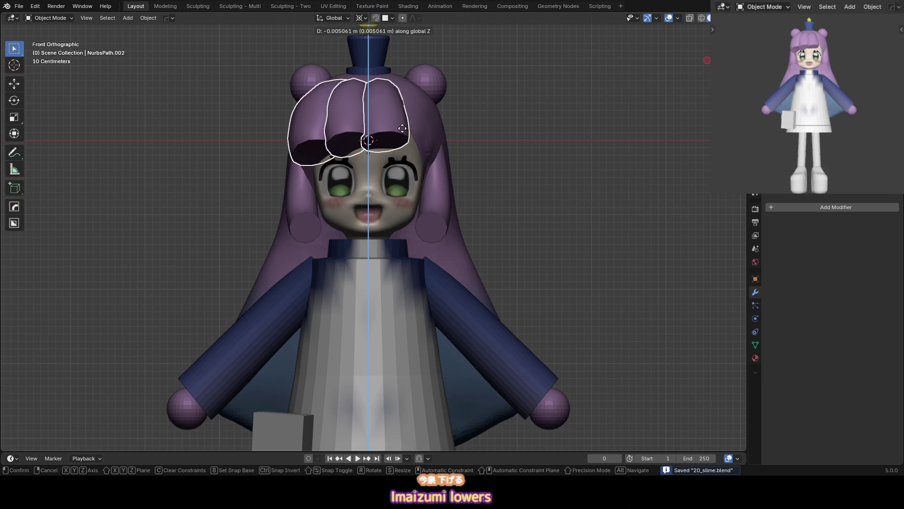
# Sculpt the long hair mesh Sphere.001 with X symmetry on and symmetrize it
pyautogui.click(402, 131)
pyautogui.hotkey('ctrl', 'Tab')
pyautogui.click(443, 100)
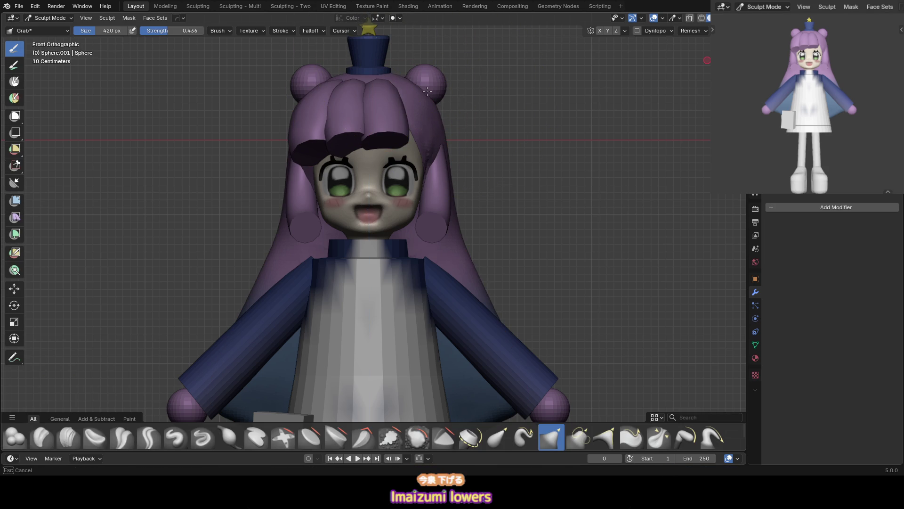
pyautogui.click(426, 123)
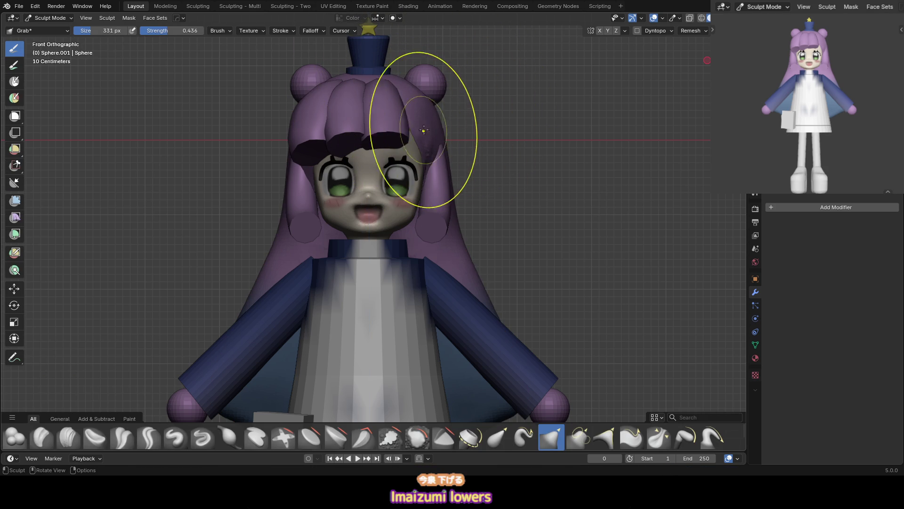
pyautogui.keyDown('shift'); pyautogui.moveTo(423, 186); pyautogui.dragTo(411, 159, button='middle'); pyautogui.keyUp('shift')
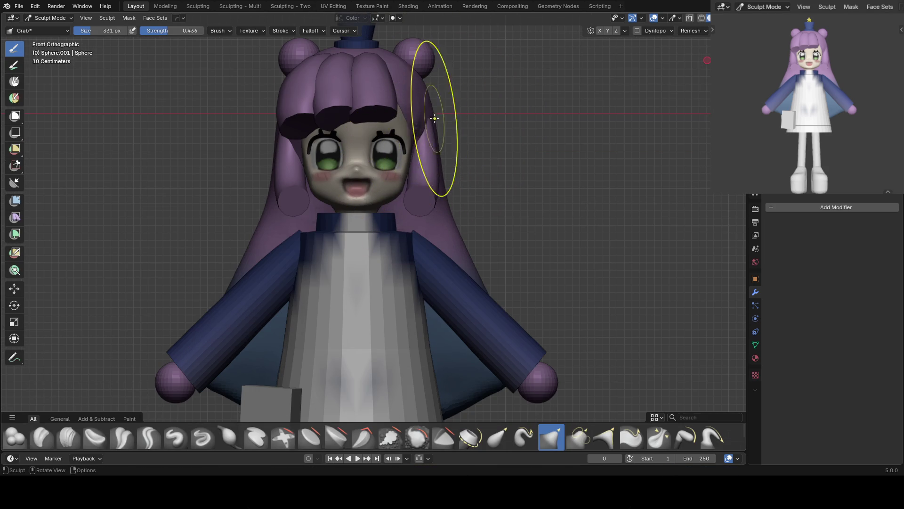
pyautogui.click(600, 31)
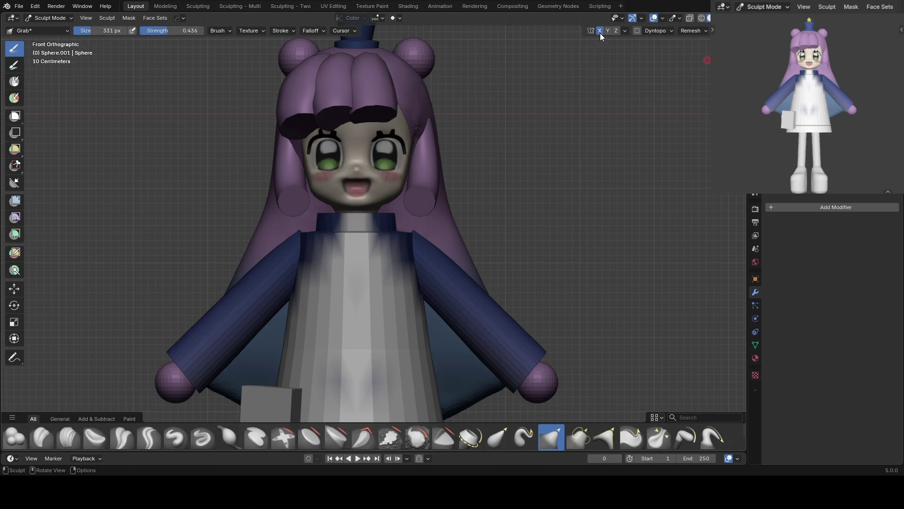
pyautogui.press('q')
pyautogui.moveTo(442, 92)
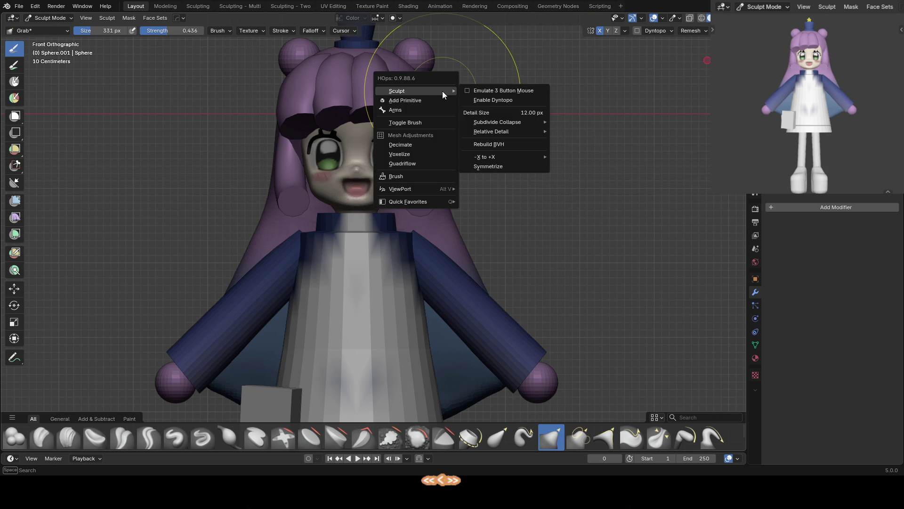
pyautogui.click(496, 162)
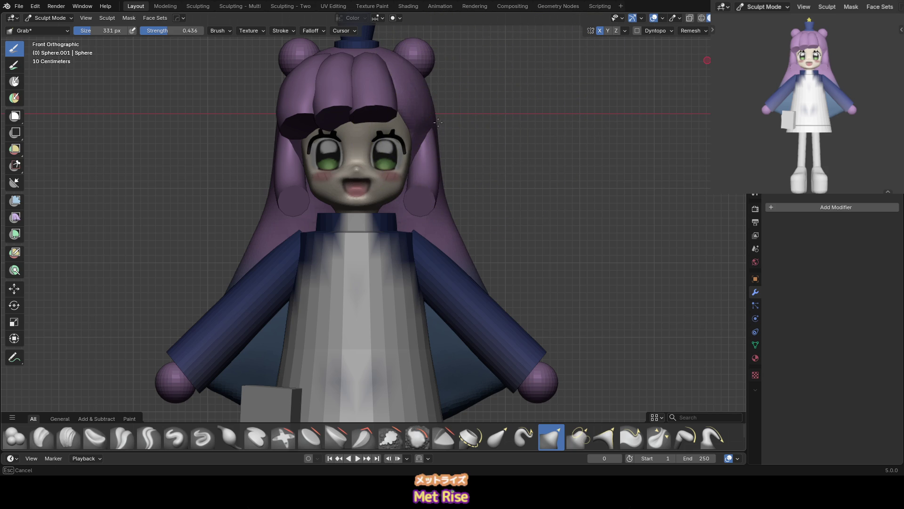
# Grab the hair sides inward, shrinking the brush to 257 px
pyautogui.moveTo(431, 104); pyautogui.dragTo(429, 109)
pyautogui.press('f')
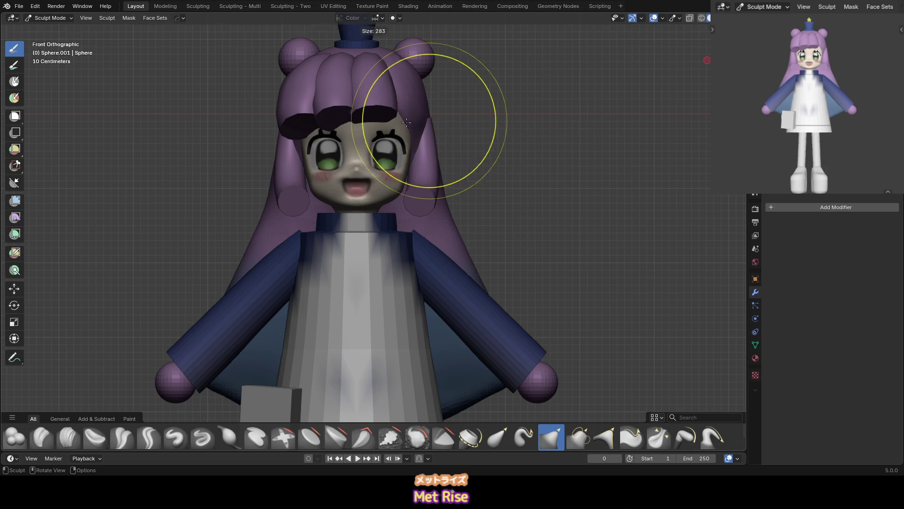
pyautogui.click(422, 106)
pyautogui.press('f')
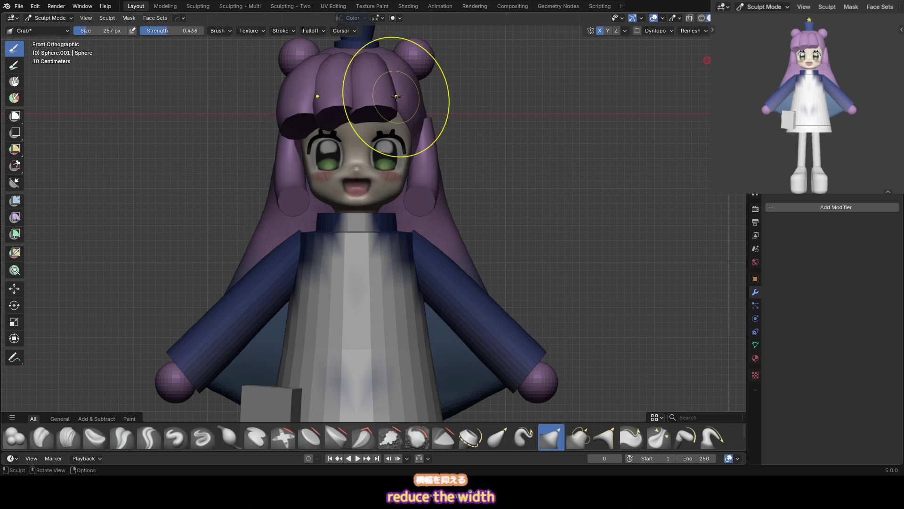
pyautogui.click(418, 88)
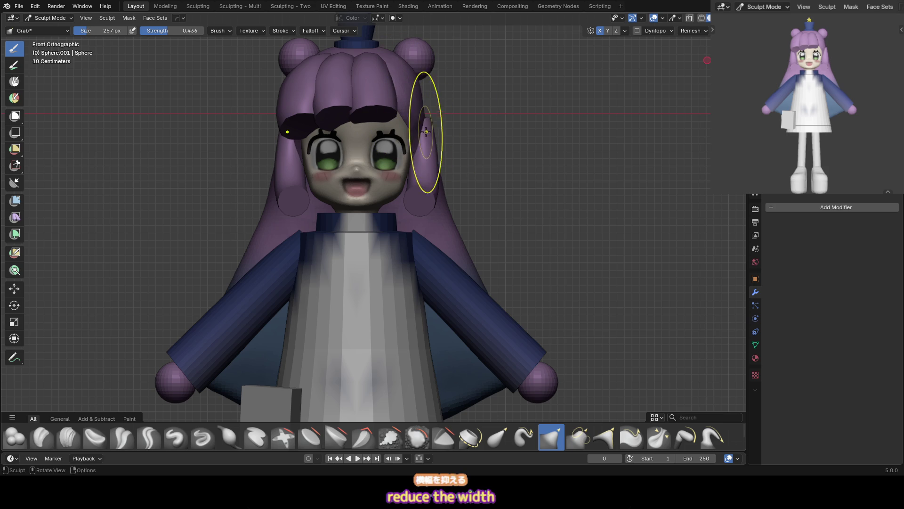
# Switch to the Paint Soft brush and set its colour to cyan
pyautogui.scroll(-2, 429, 127)
pyautogui.scroll(-2, 436, 160)
pyautogui.scroll(-1, 440, 221)
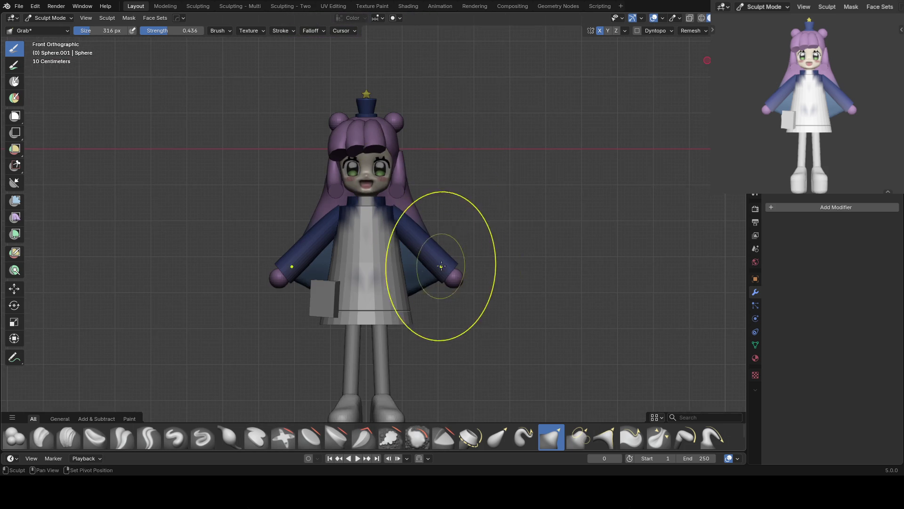
pyautogui.keyDown('shift'); pyautogui.moveTo(441, 266); pyautogui.dragTo(441, 227, button='middle'); pyautogui.keyUp('shift')
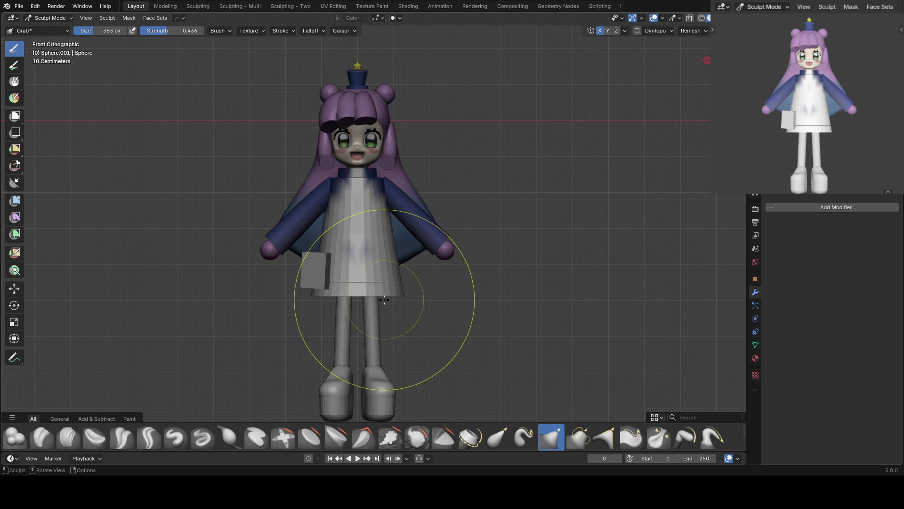
pyautogui.press('v')
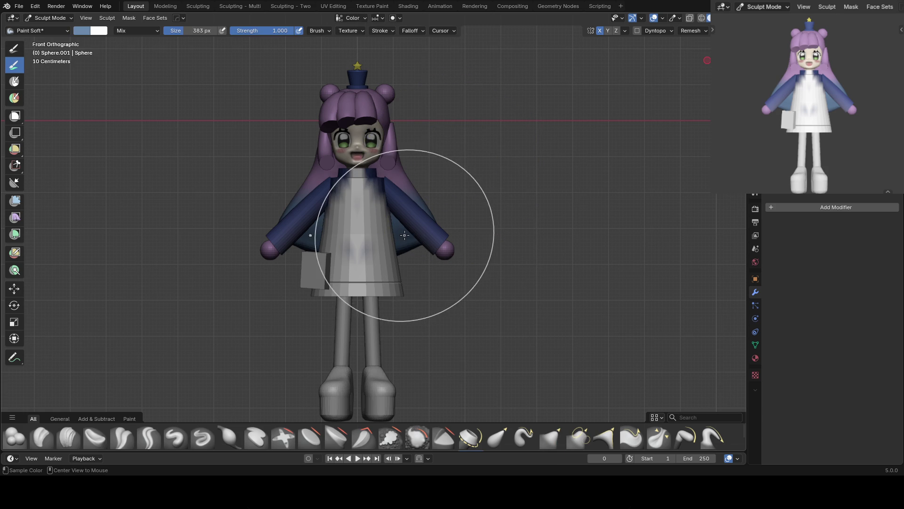
pyautogui.rightClick(463, 138)
pyautogui.moveTo(444, 137); pyautogui.dragTo(434, 103)
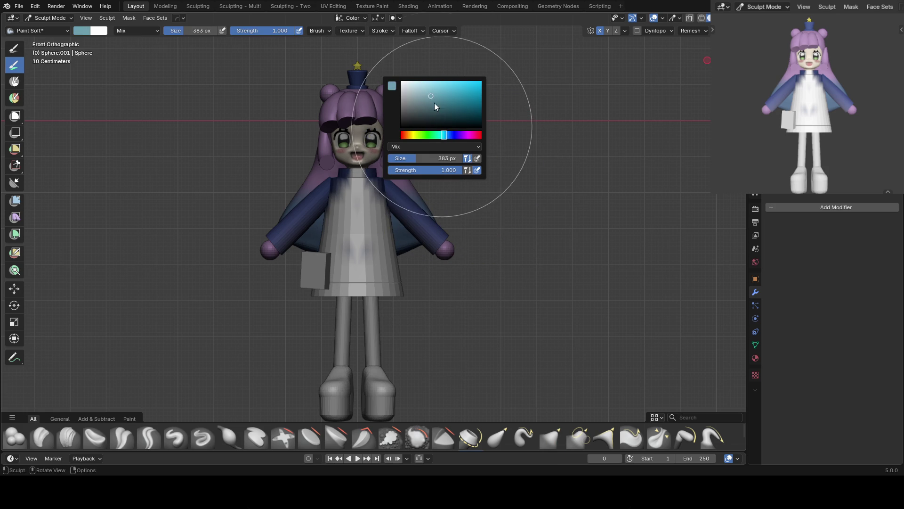